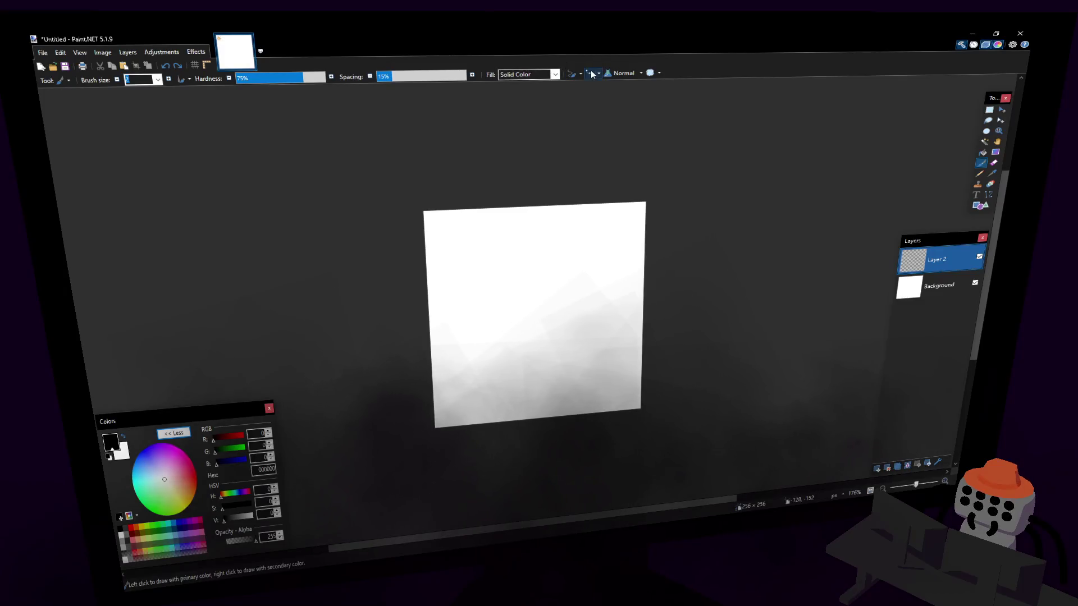
- Draw a first circle with the ellipse shape tool and fill it black
left_click(980, 205)
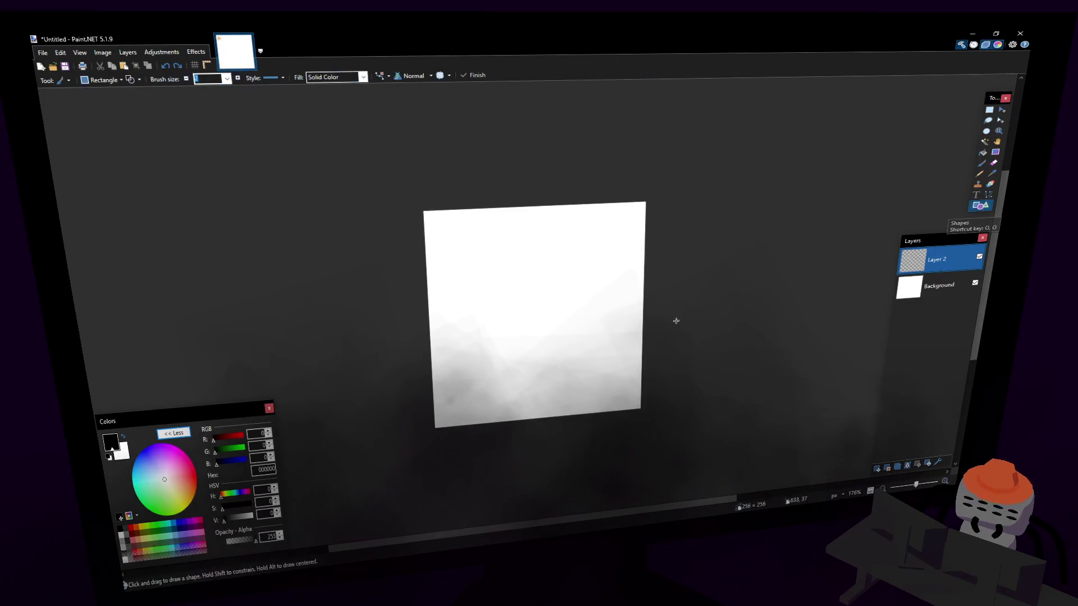
left_click_drag(593, 366, 474, 248)
key("Escape")
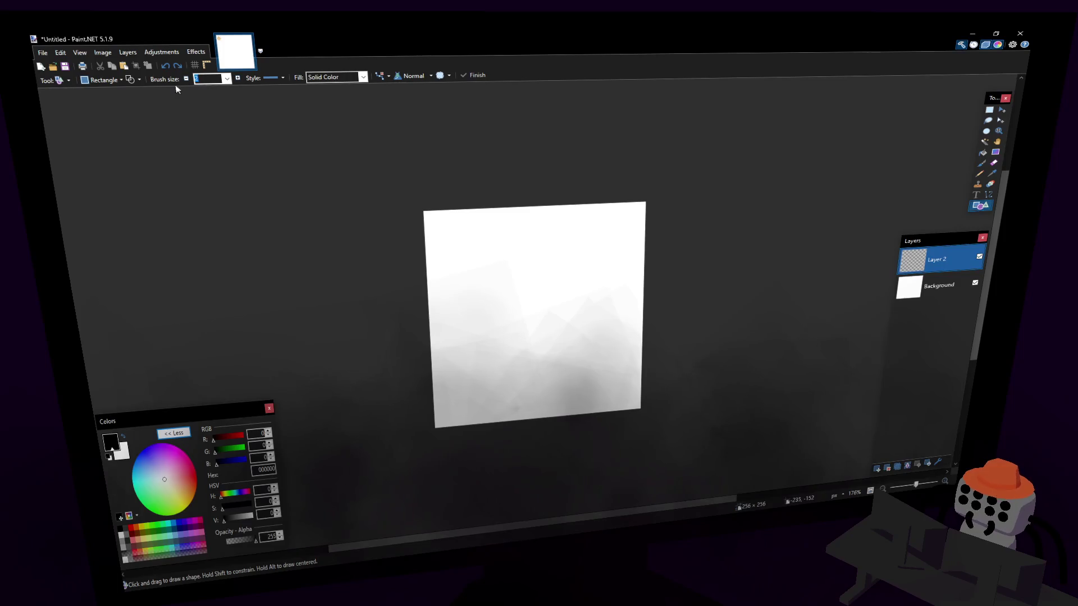
left_click(104, 80)
left_click(110, 104)
left_click(101, 82)
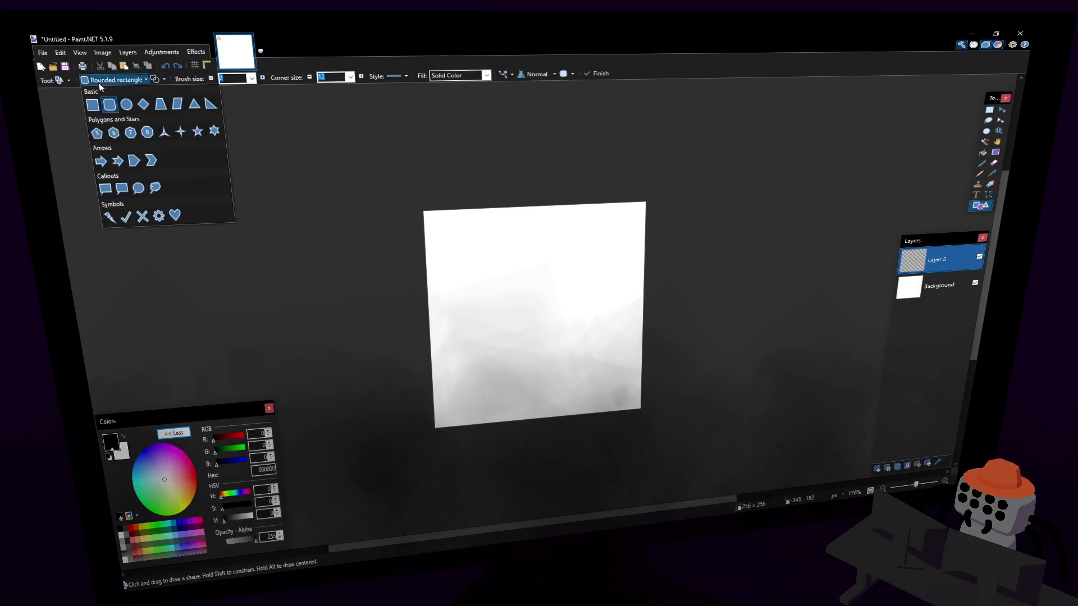
left_click(126, 104)
mouse_move(613, 396)
left_mouse_down("shift")
mouse_move(493, 240)
mouse_move(445, 205)
mouse_move(574, 346)
mouse_move(478, 231)
left_mouse_up("shift")
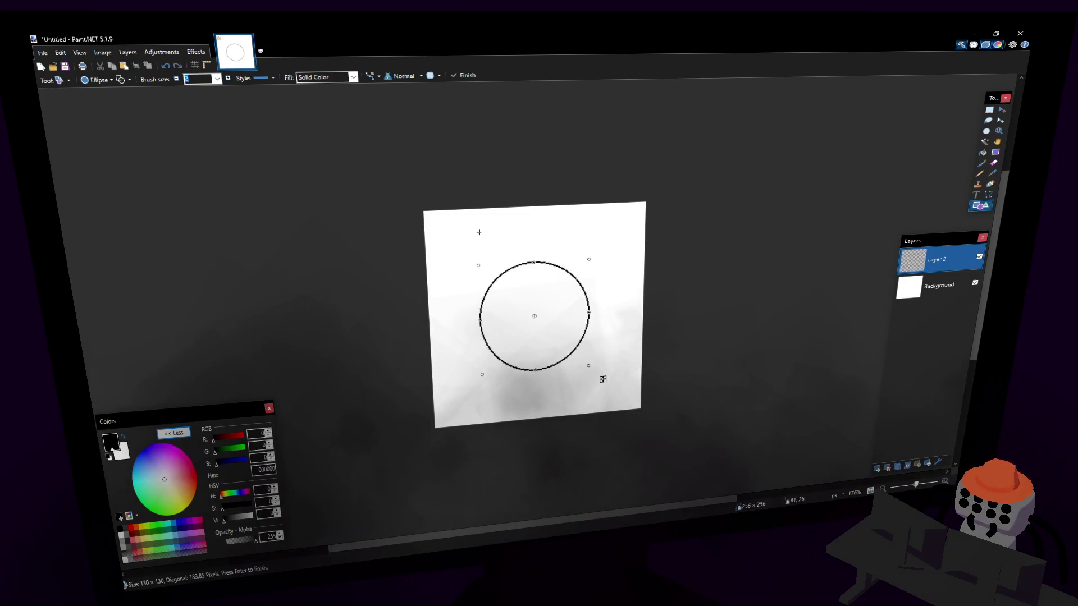
mouse_move(534, 304)
left_mouse_down("shift")
mouse_move(592, 245)
mouse_move(584, 234)
mouse_move(604, 235)
left_mouse_up("shift")
left_click_drag(617, 386, 621, 387)
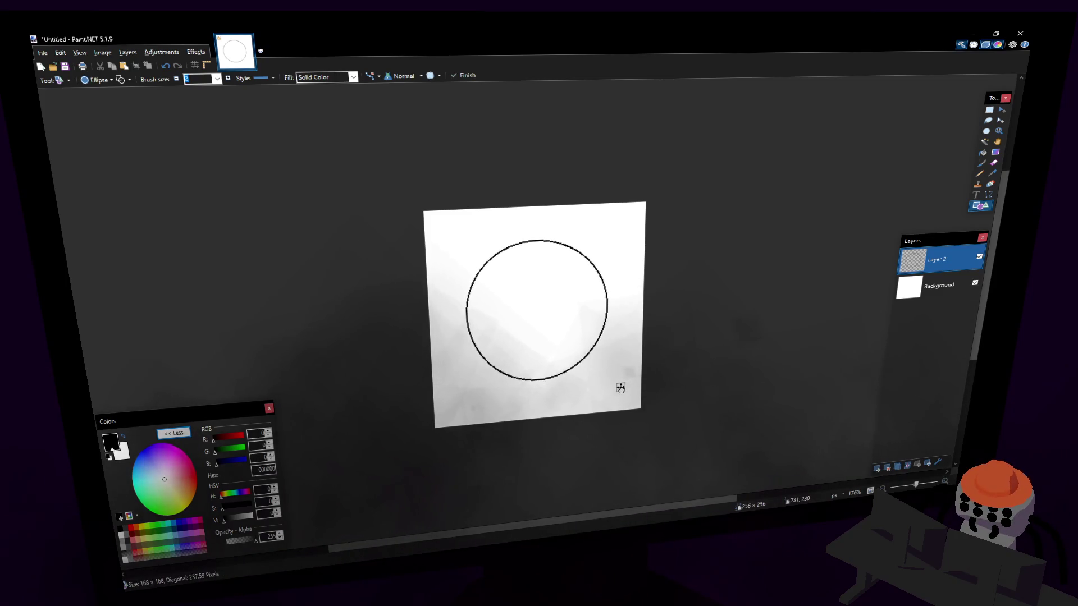
key("f")
left_click(568, 292)
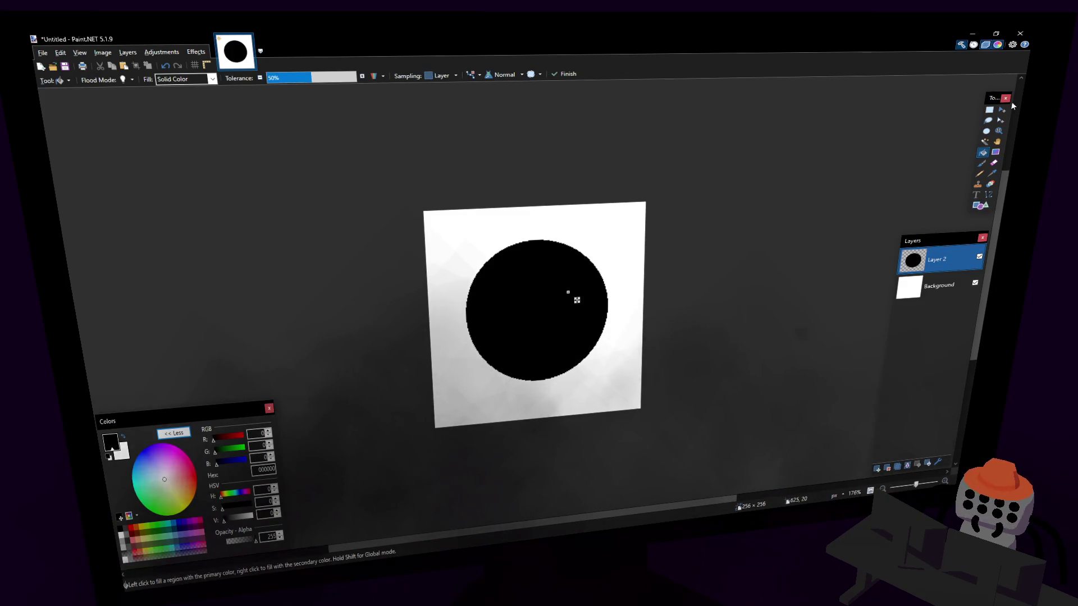
- Try two straight spike lines, then undo them and the filled circle, keeping the ellipse shape
key("s")
scroll(560, 309, "down", 1, "ctrl")
scroll(555, 313, "up", 3, "ctrl")
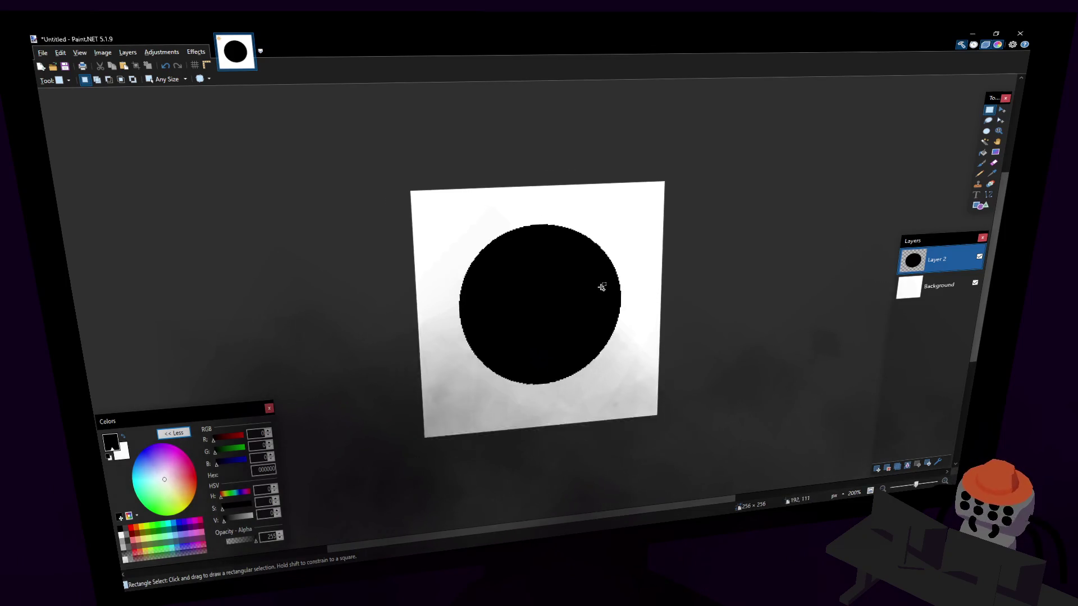
left_click(988, 194)
mouse_move(620, 193)
left_mouse_down()
mouse_move(532, 257)
mouse_move(525, 290)
left_mouse_up()
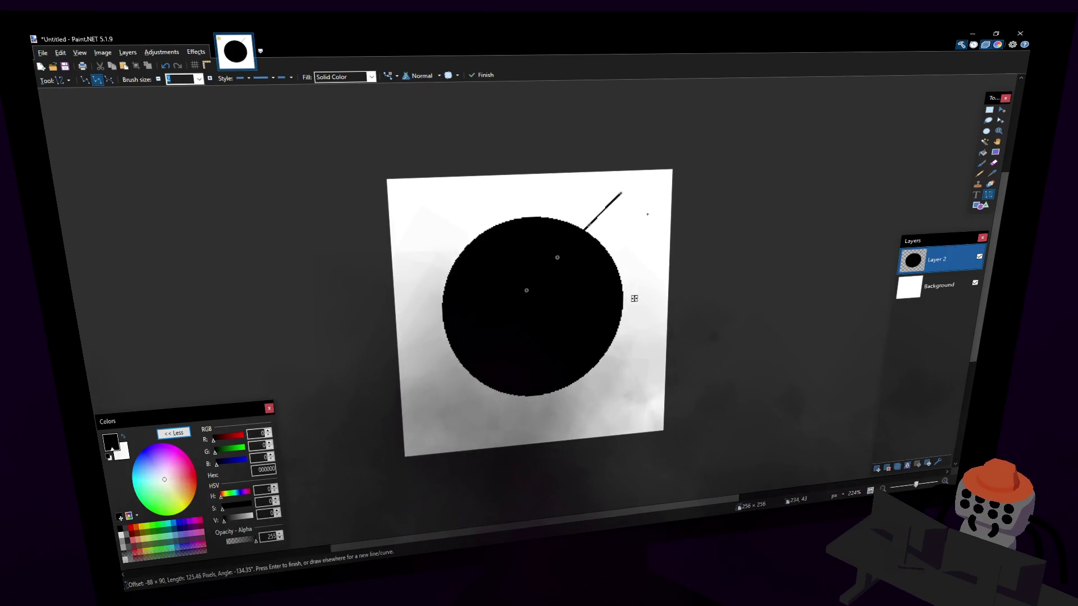
left_click_drag(621, 193, 591, 289)
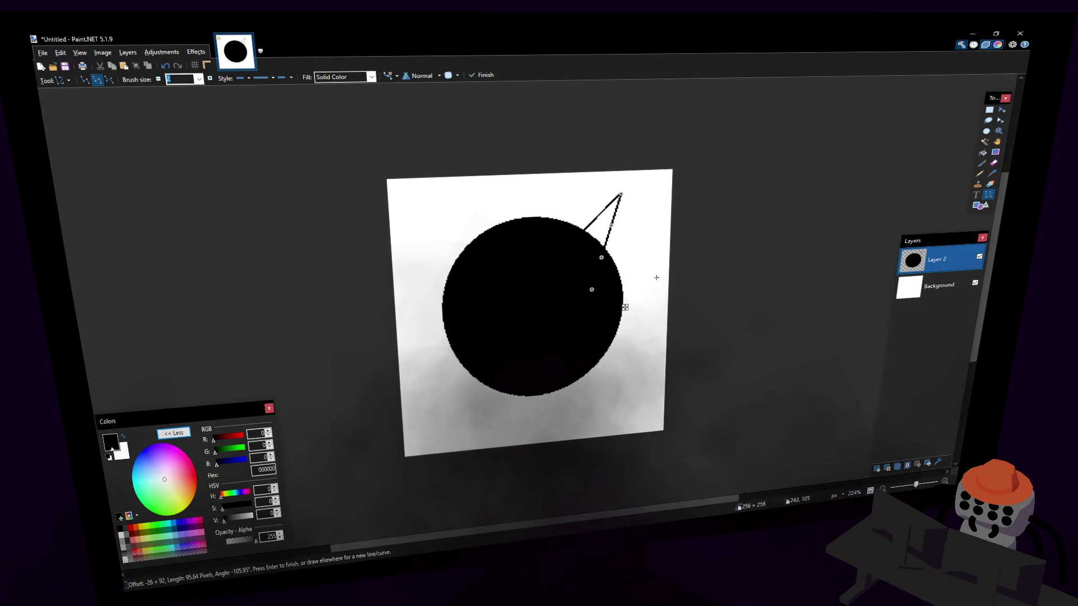
key("ctrl+z")
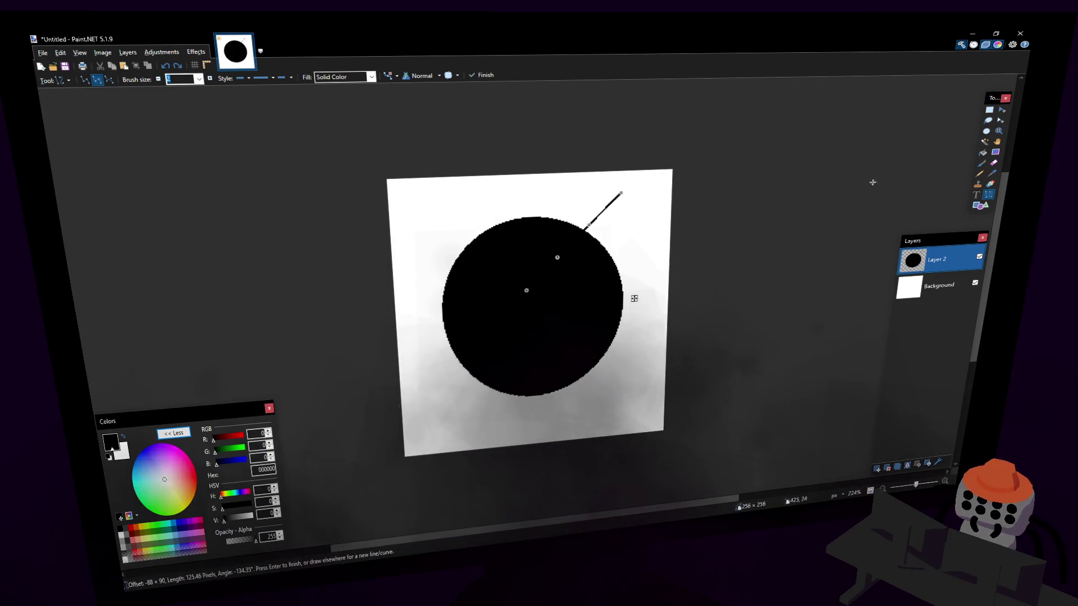
key("ctrl+z")
left_click(982, 152)
left_click(988, 206)
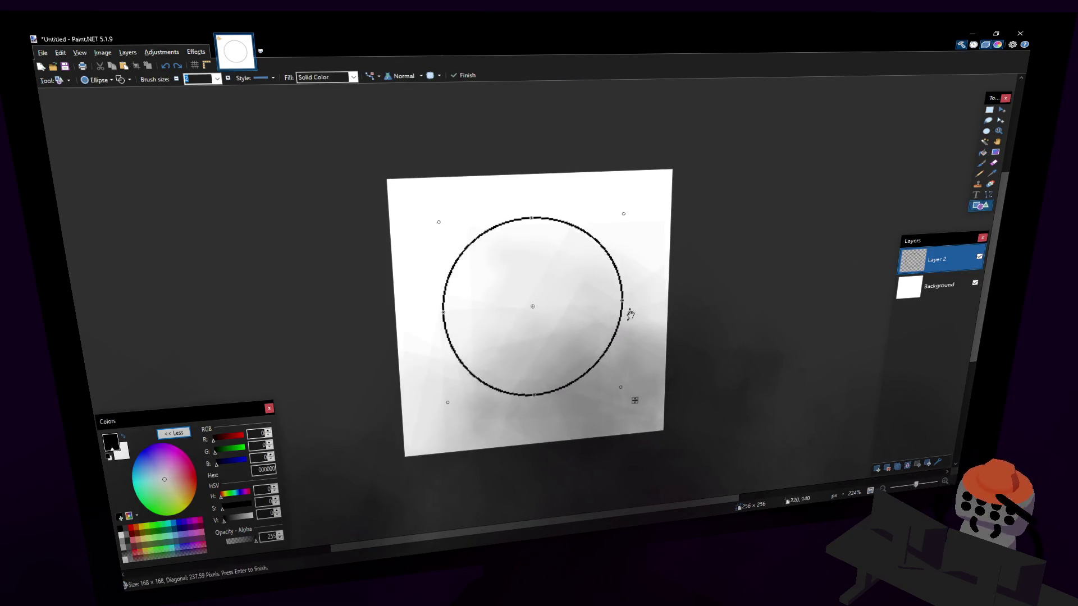
key("ctrl+z")
left_click(88, 80)
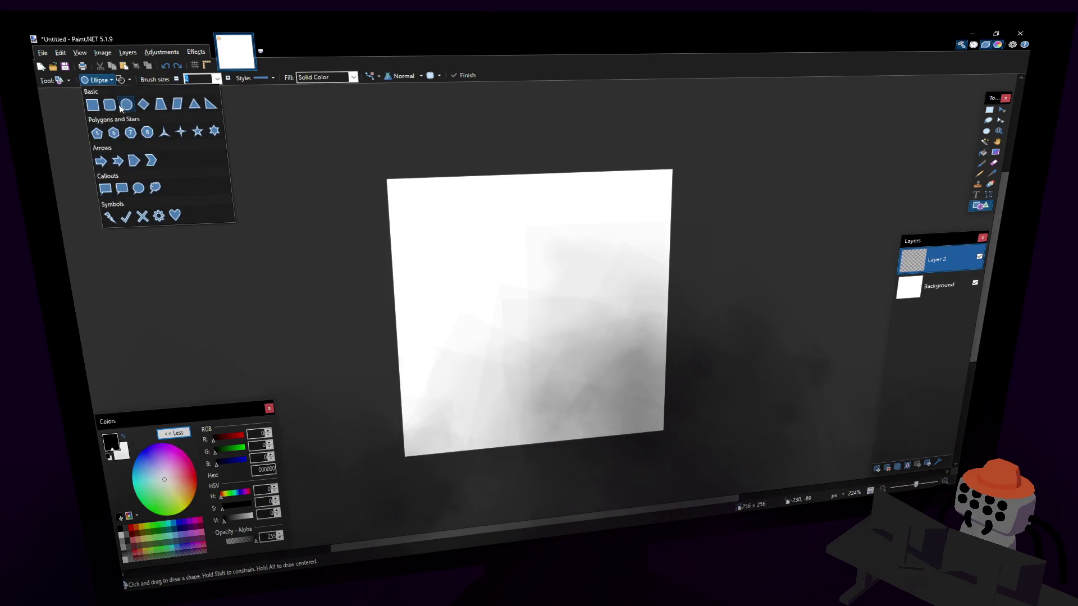
left_click(122, 104)
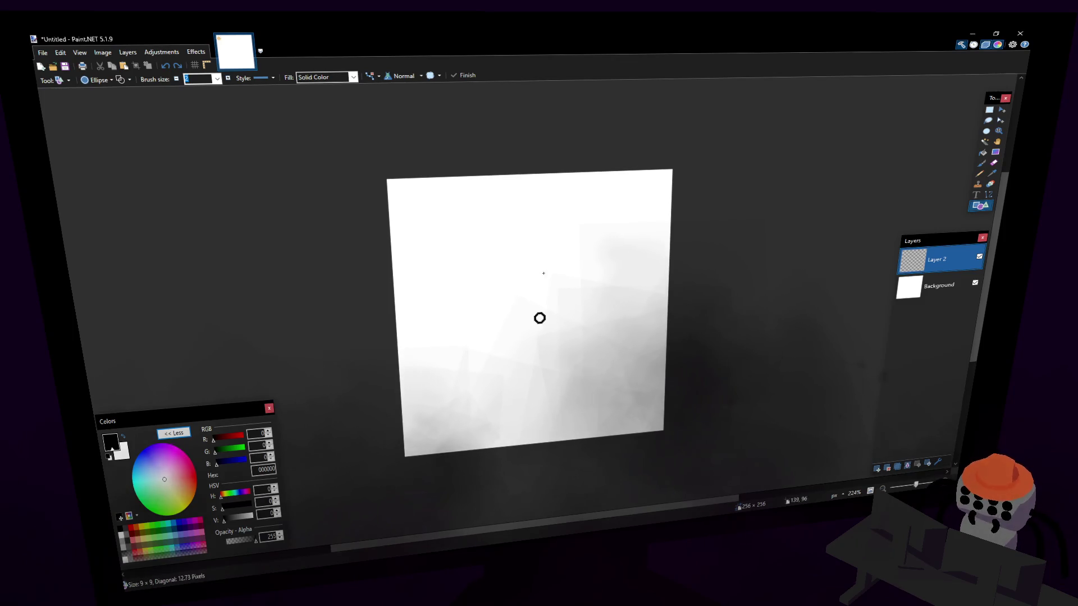
- Draw a small circle near the canvas centre and sketch spike outlines around it with the Paintbrush
mouse_move(529, 312)
left_mouse_down("alt")
mouse_move(546, 290)
mouse_move(583, 276)
mouse_move(587, 255)
mouse_move(574, 267)
left_mouse_up("alt")
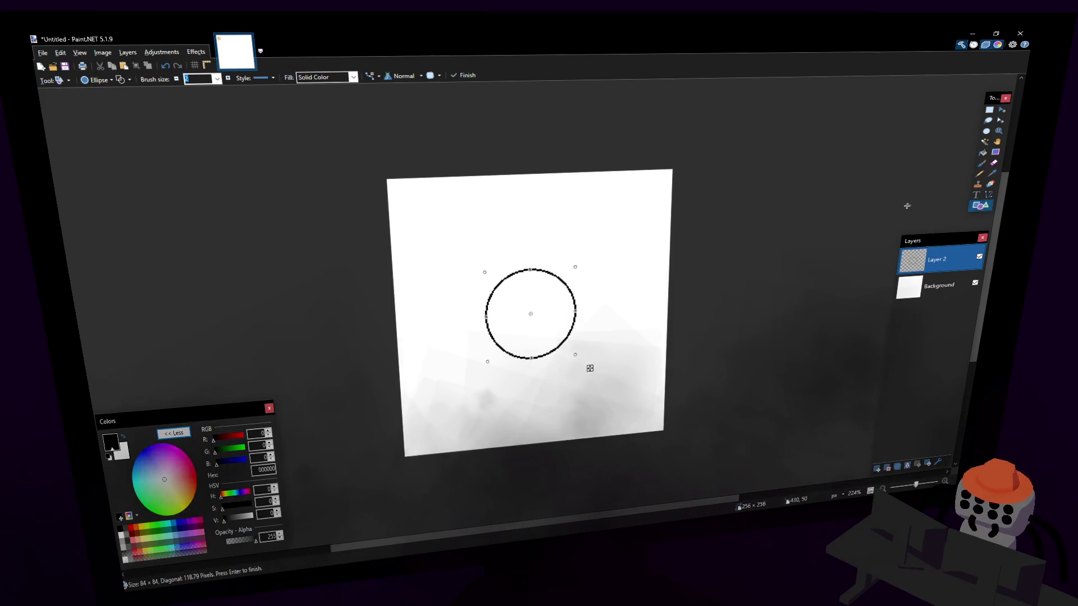
left_click(980, 163)
mouse_move(537, 270)
left_mouse_down()
mouse_move(603, 213)
mouse_move(572, 279)
mouse_move(626, 279)
left_mouse_up()
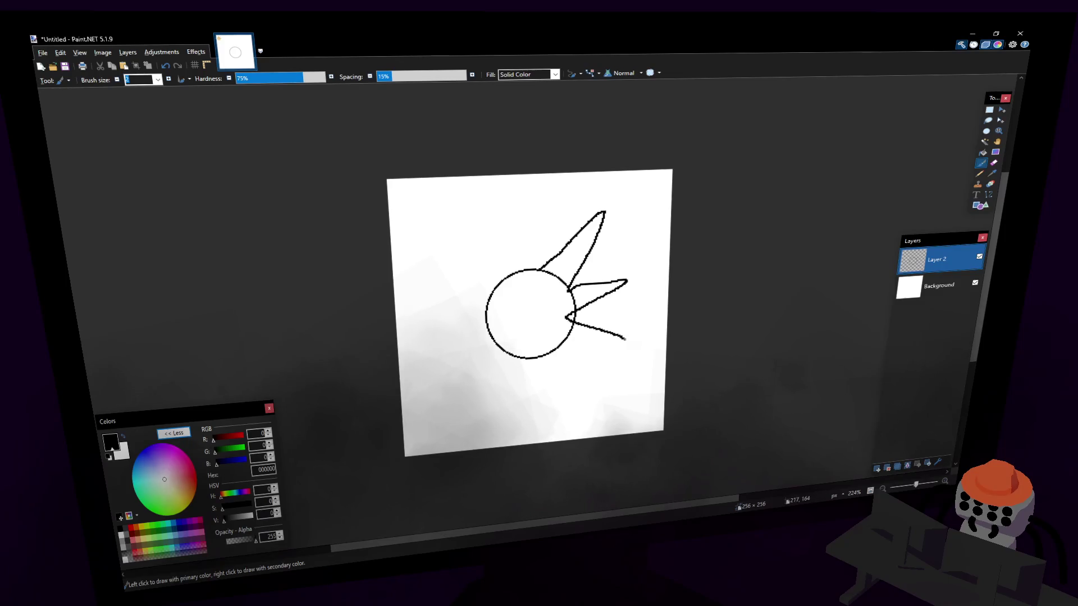
left_click_drag(581, 369, 596, 394)
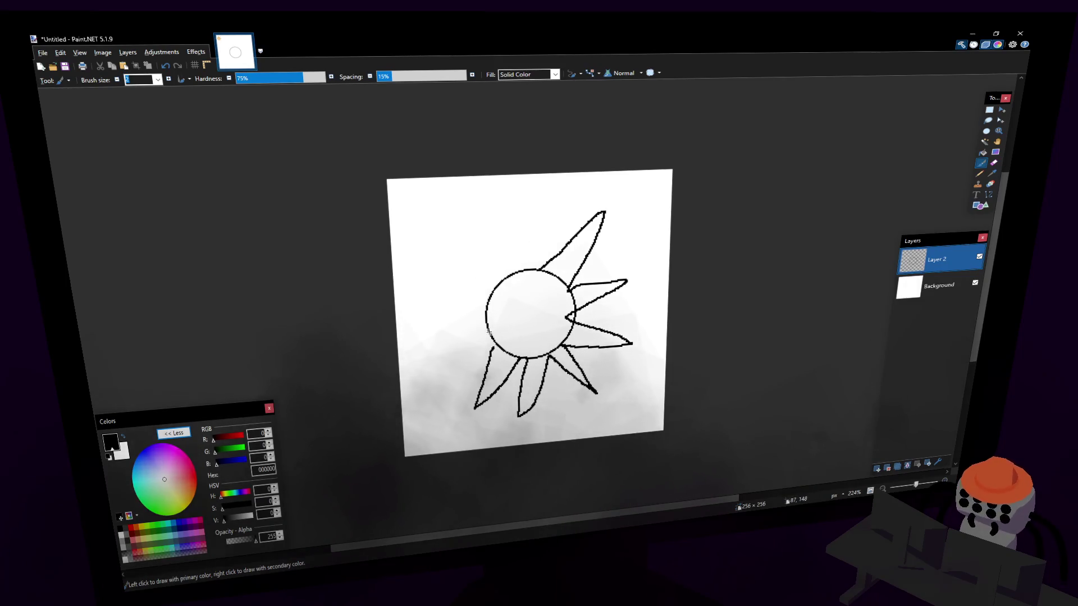
left_click_drag(489, 329, 449, 345)
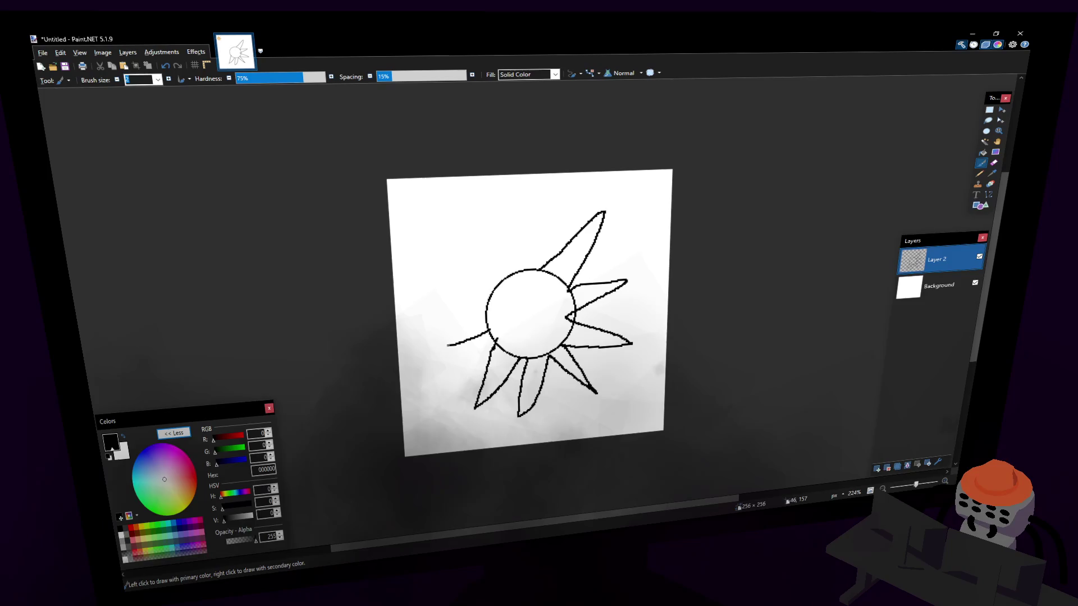
mouse_move(452, 262)
left_mouse_down()
mouse_move(435, 247)
mouse_move(510, 275)
left_mouse_up()
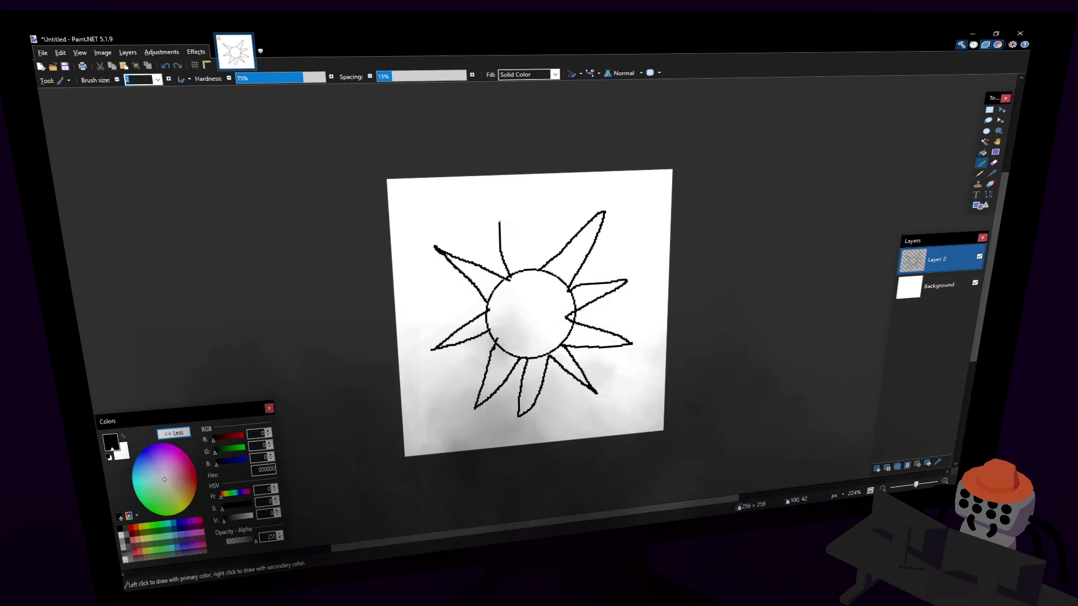
- Fill the circle and all nine spikes black with the Paint Bucket
key("f")
left_click(539, 315)
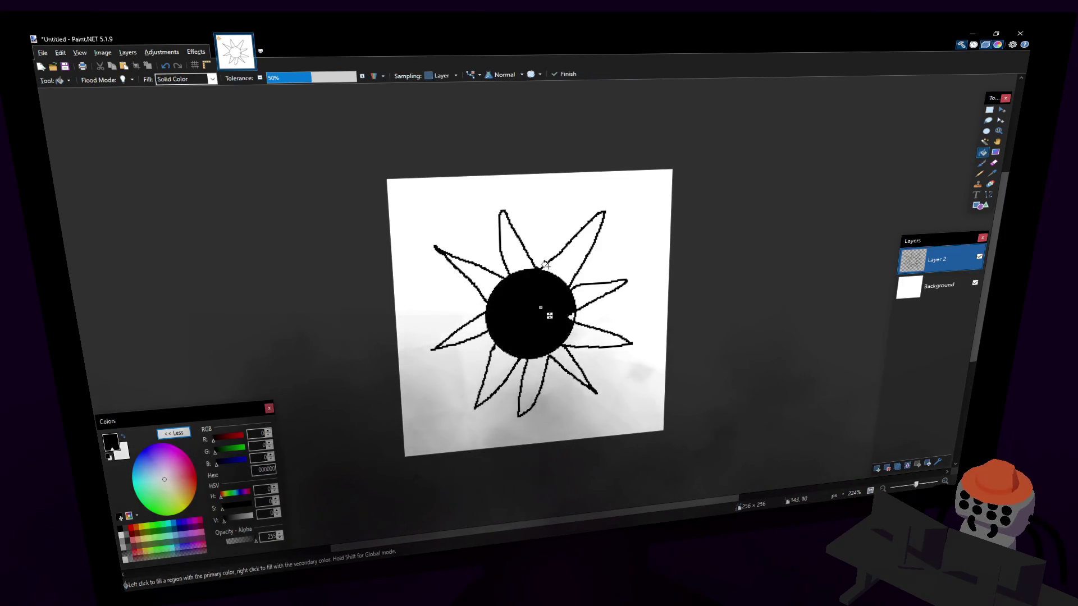
left_click(578, 247)
left_click(514, 236)
left_click(482, 286)
left_click(469, 336)
left_click(488, 376)
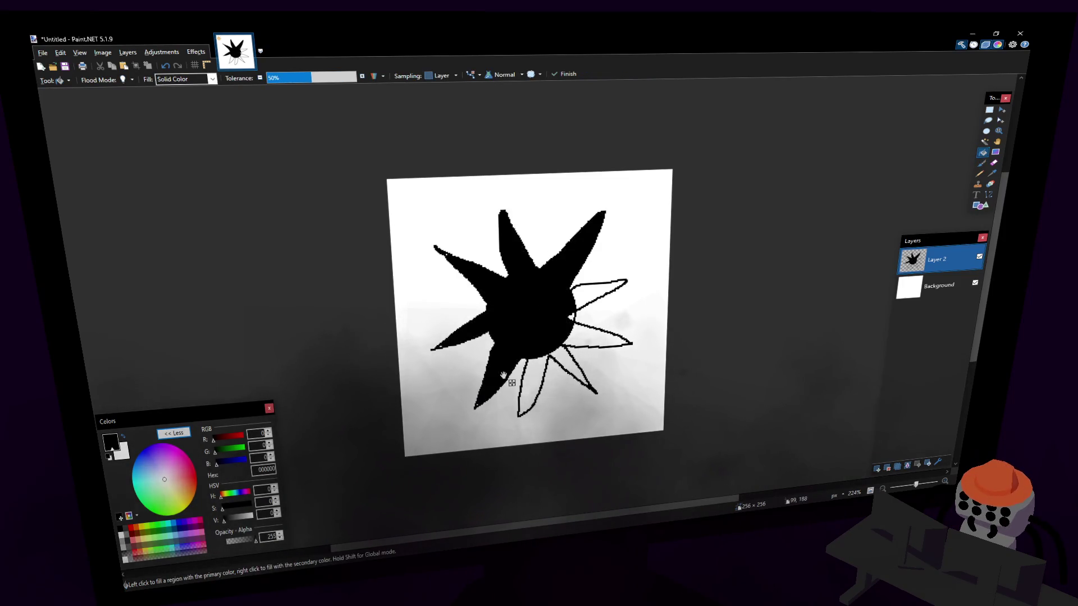
left_click(528, 387)
left_click(575, 365)
left_click(606, 340)
left_click(586, 298)
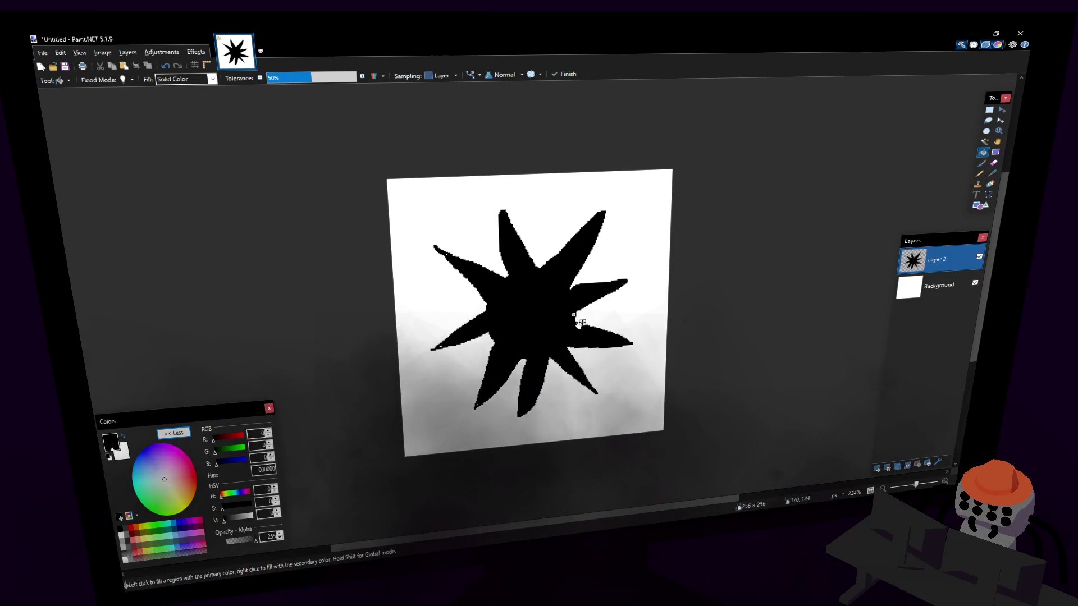
key("e")
scroll(597, 313, "up", 2)
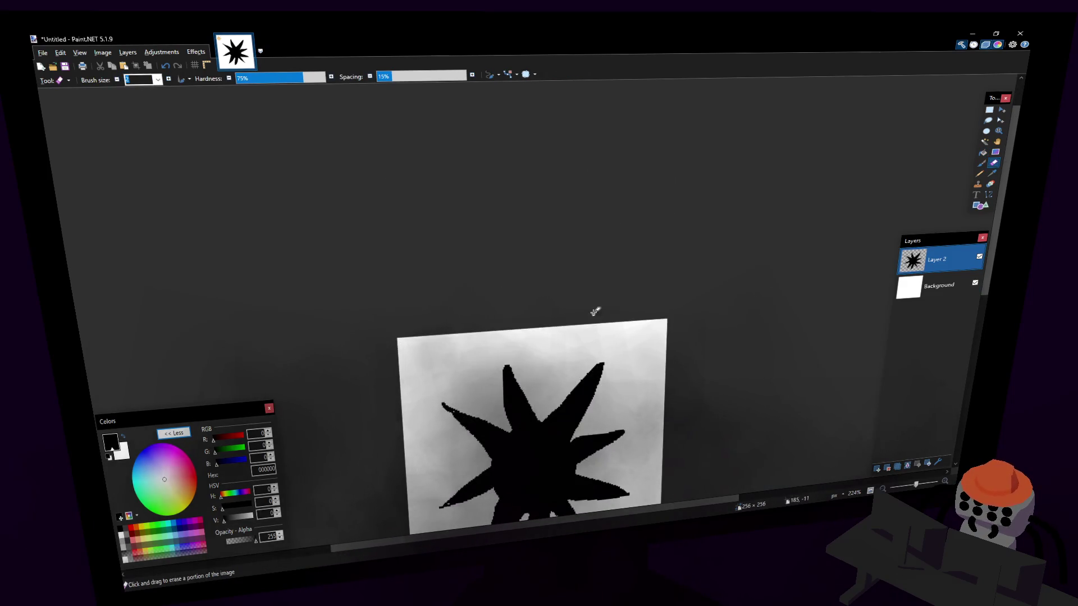
- Erase the stray mark above the star and trim the spike tips and edges with a smaller eraser
scroll(597, 312, "down", 2)
scroll(551, 408, "up", 1, "ctrl")
scroll(551, 408, "down", 2)
scroll(577, 290, "up", 1, "ctrl")
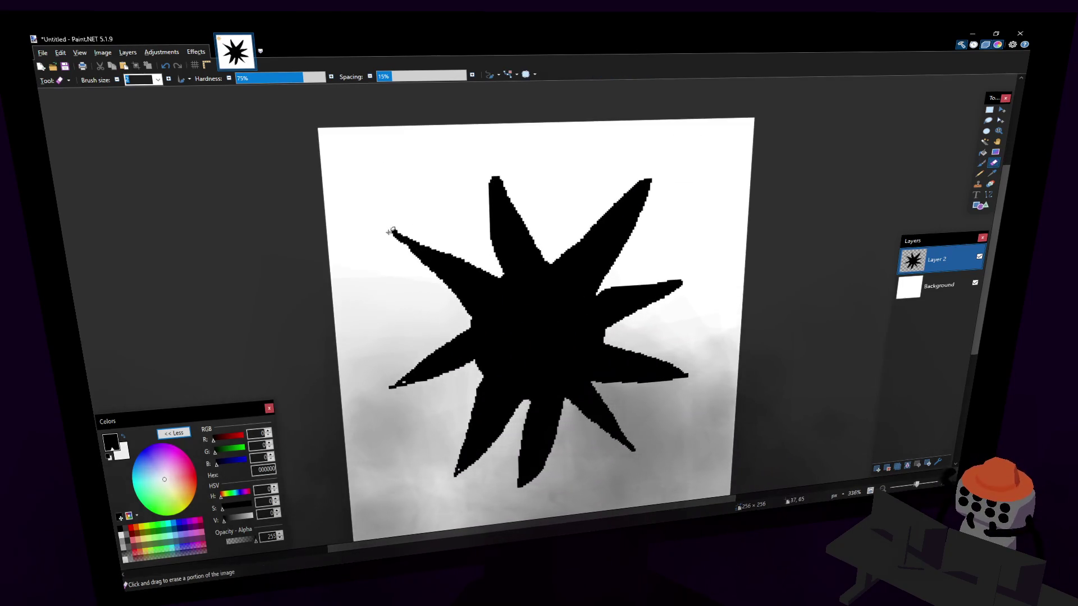
mouse_move(417, 254)
left_mouse_down()
mouse_move(397, 226)
mouse_move(420, 270)
left_mouse_up()
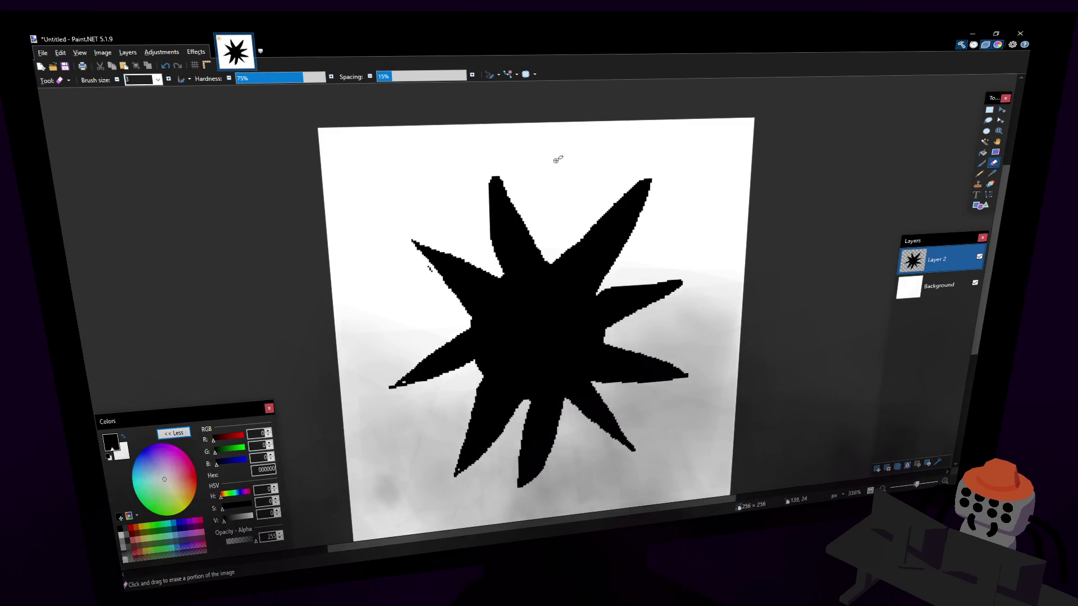
key("bracketleft")
key("bracketleft")
key("bracketleft")
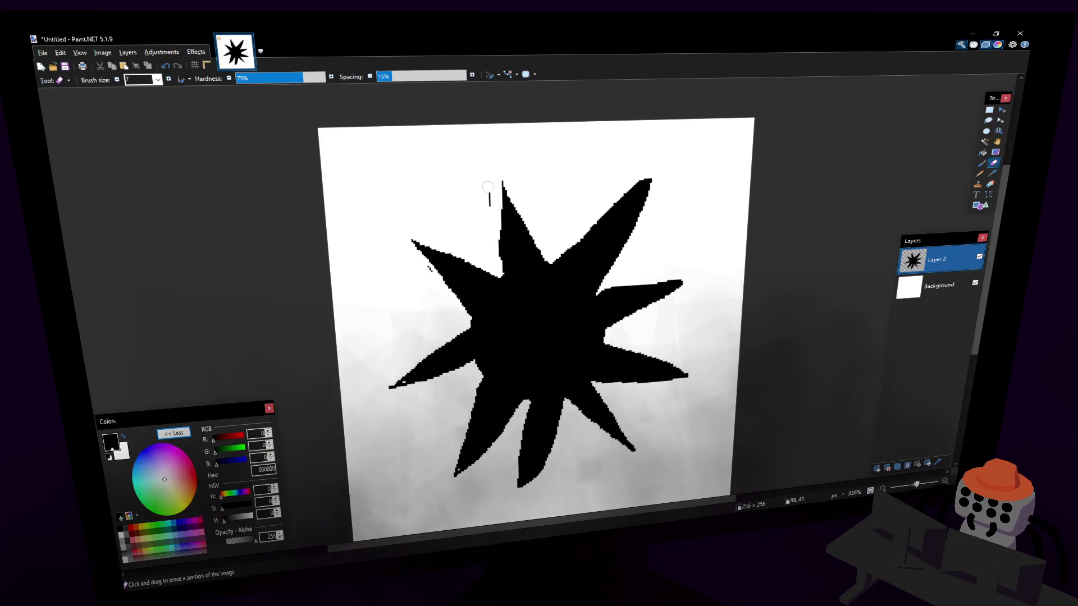
left_click_drag(489, 187, 501, 190)
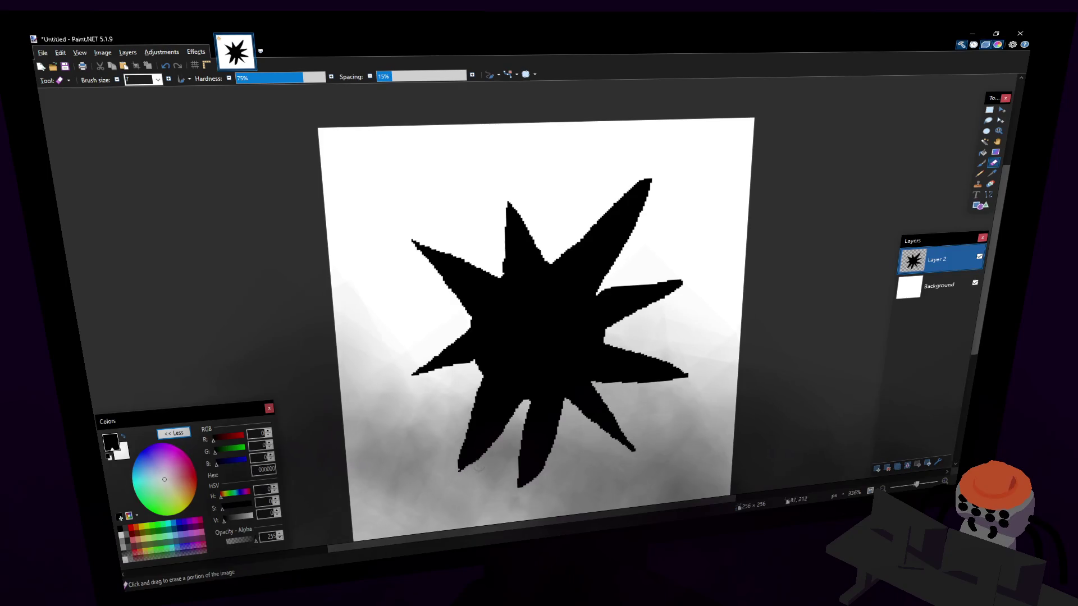
left_click_drag(454, 475, 475, 462)
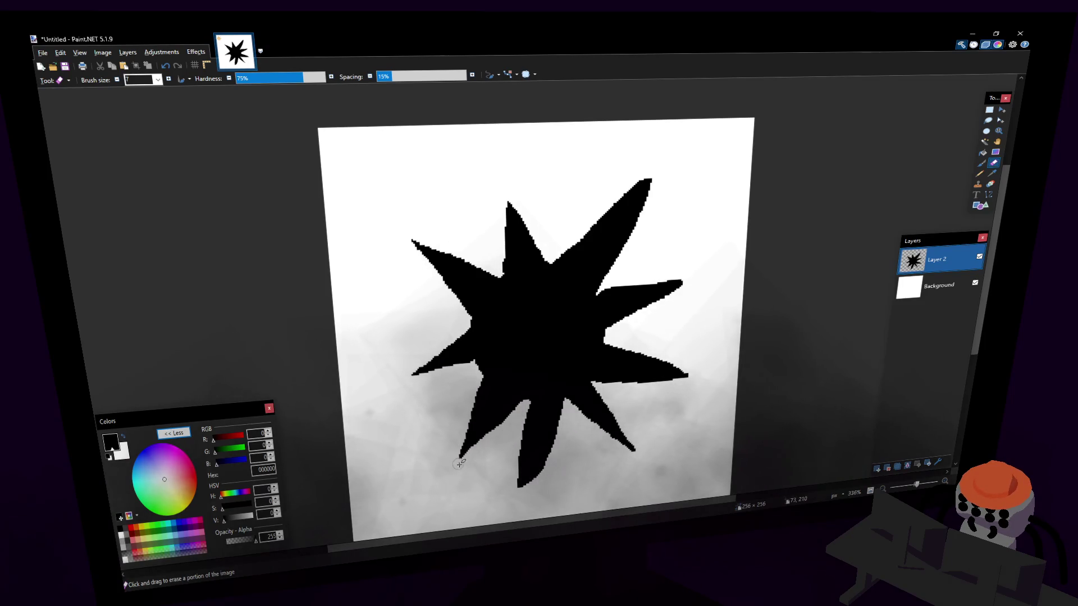
left_click_drag(519, 417, 526, 477)
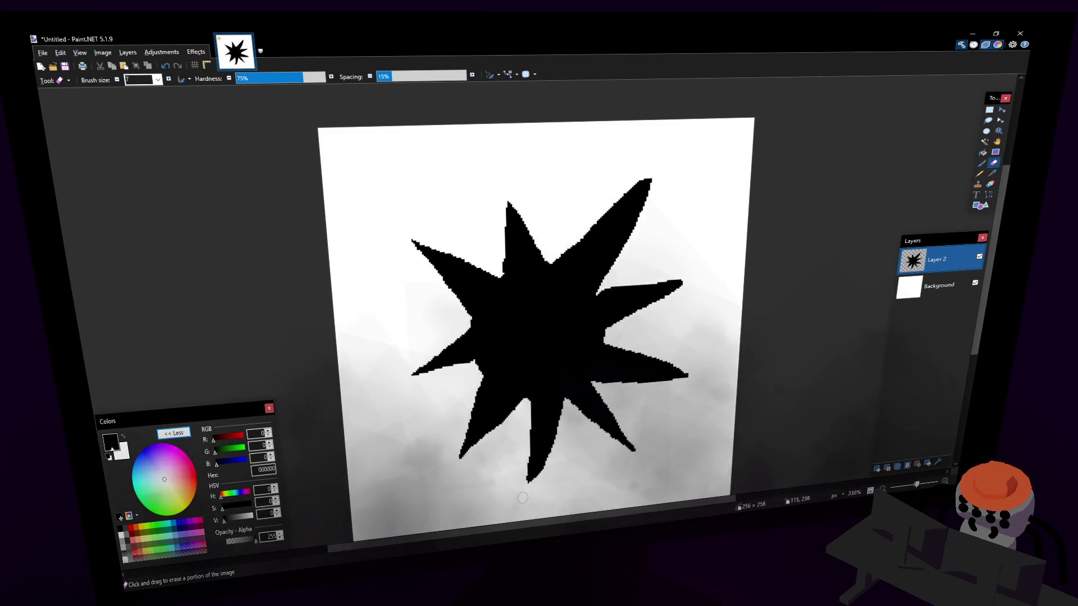
left_click_drag(611, 396, 638, 453)
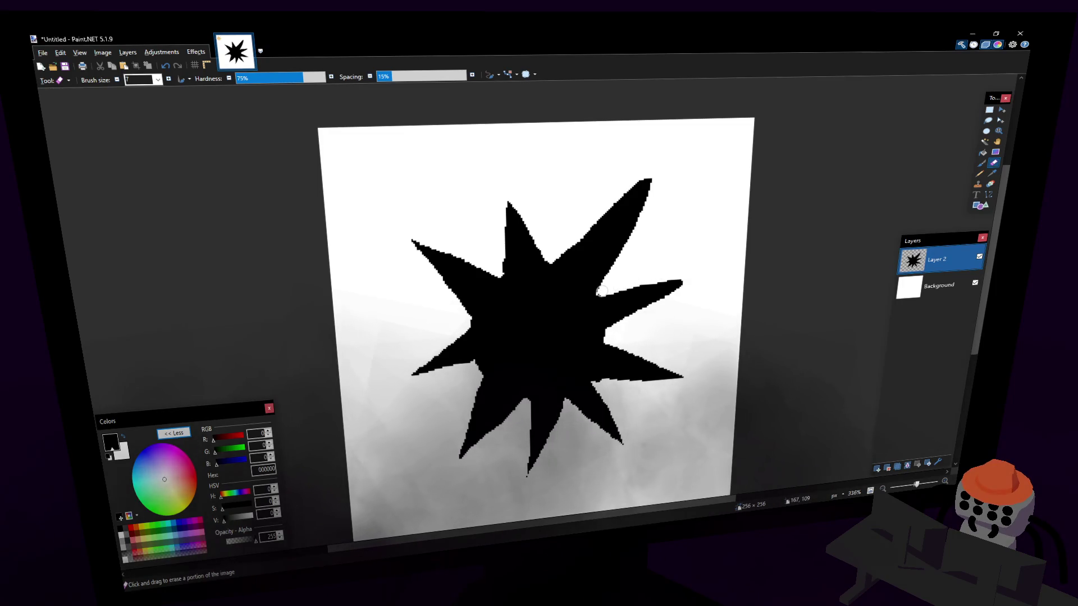
mouse_move(631, 236)
left_mouse_down()
mouse_move(647, 176)
mouse_move(638, 214)
mouse_move(640, 189)
left_mouse_up()
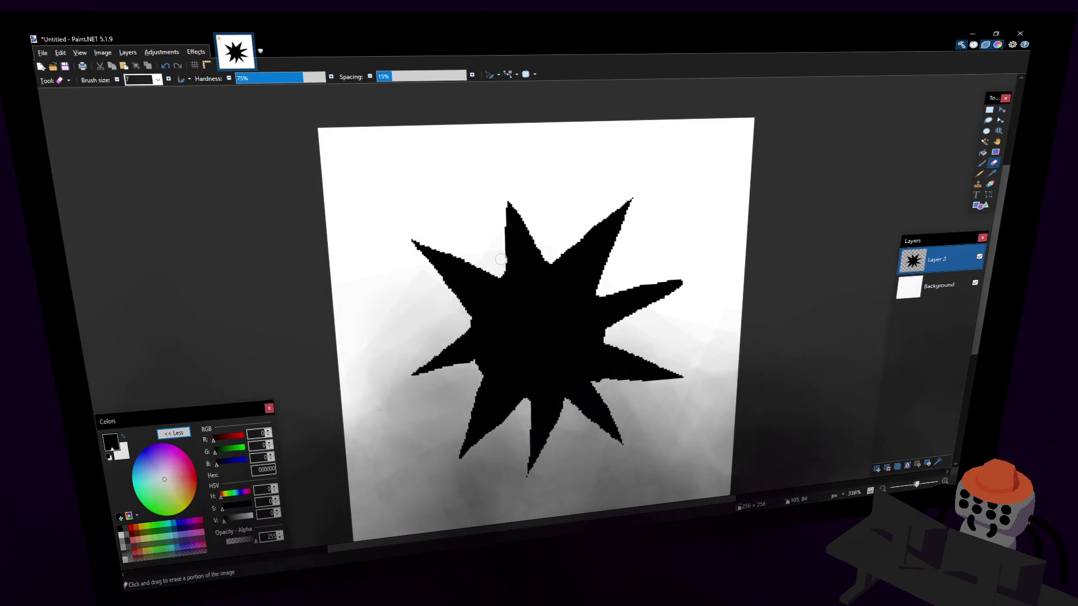
scroll(556, 234, "down", 1)
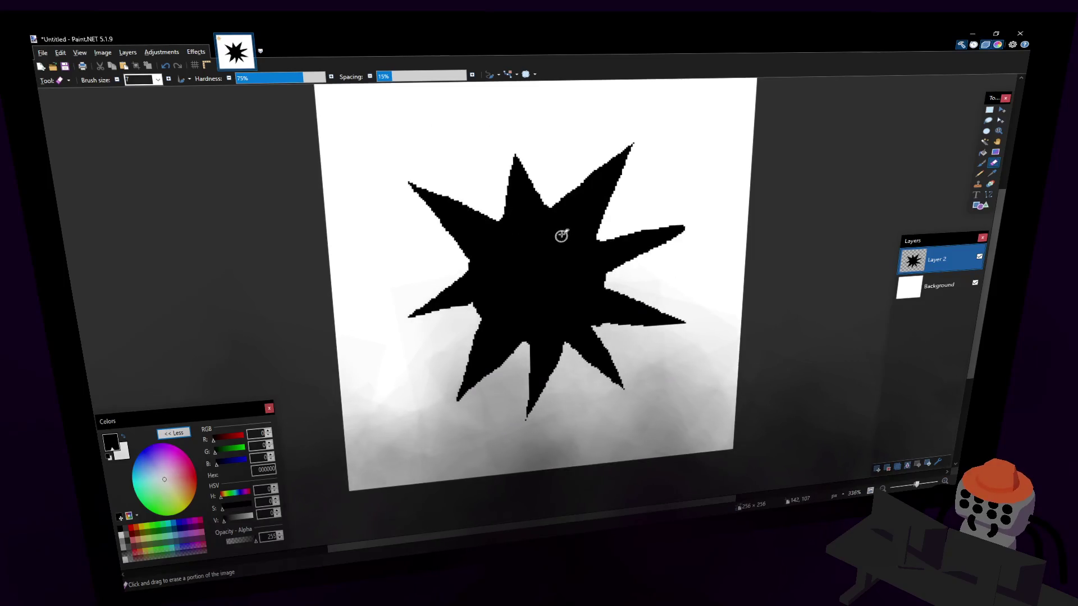
scroll(568, 233, "down", 1, "ctrl")
scroll(584, 231, "up", 2, "ctrl")
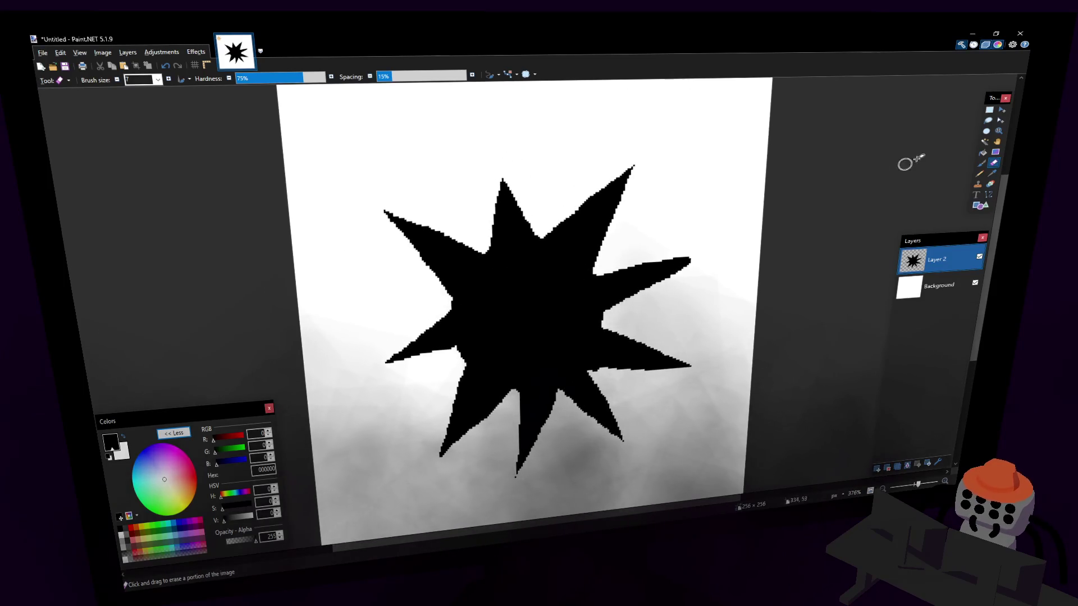
- Test deleting the Magic Wand-selected star, restore it, and clear the selection
left_click(985, 141)
left_click(548, 276)
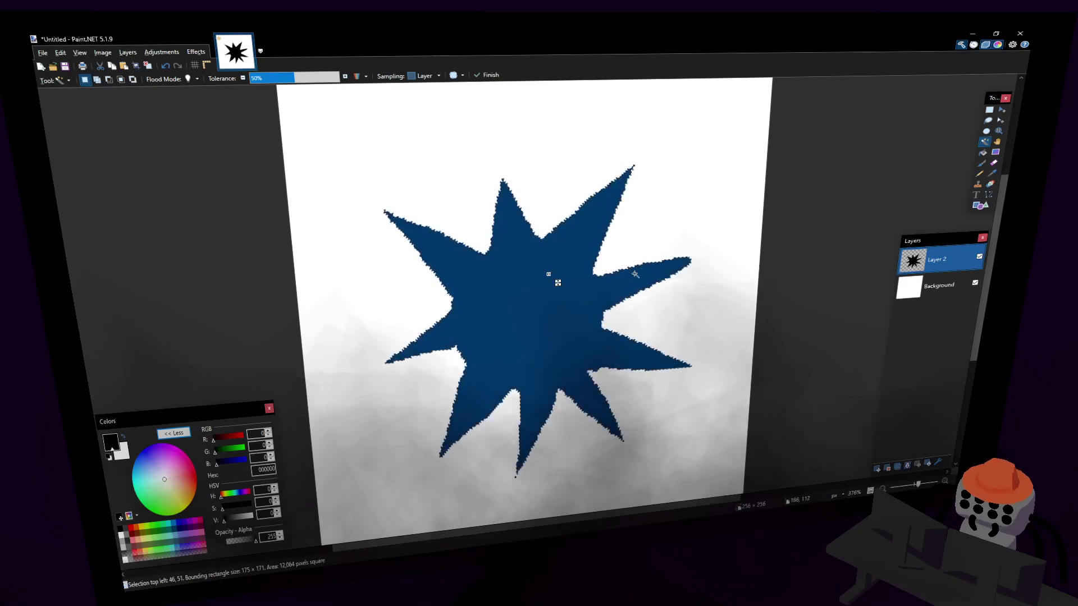
key("Delete")
key("ctrl+z")
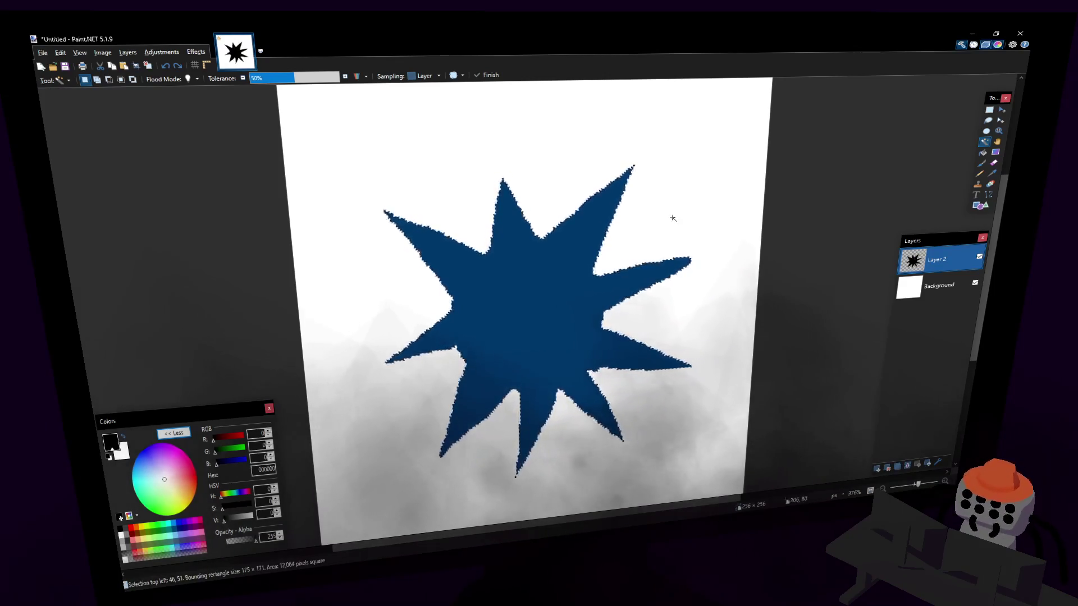
key("s")
key("ctrl+d")
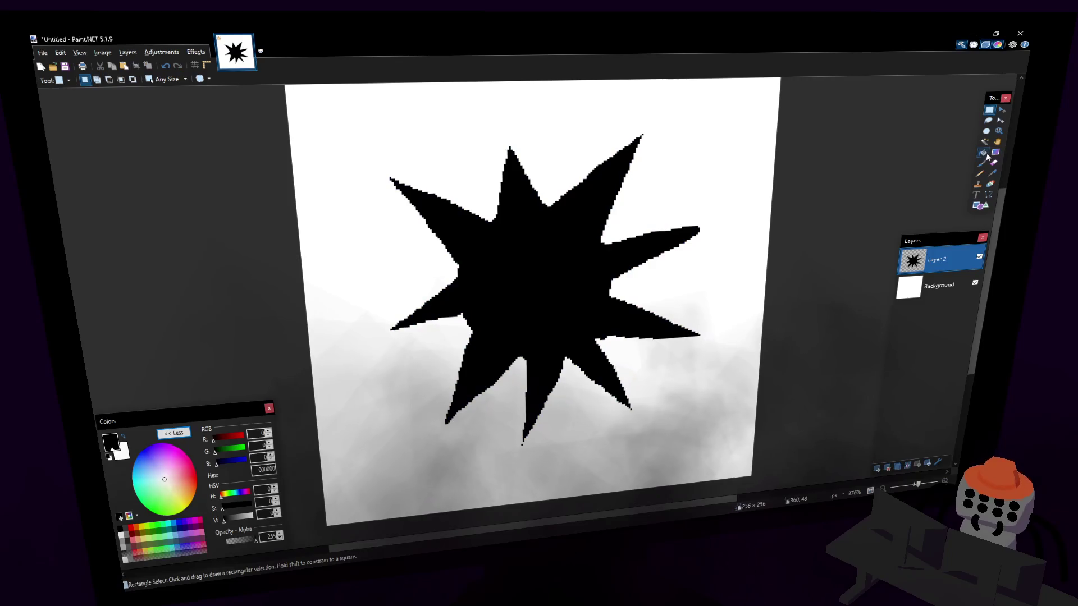
key("e")
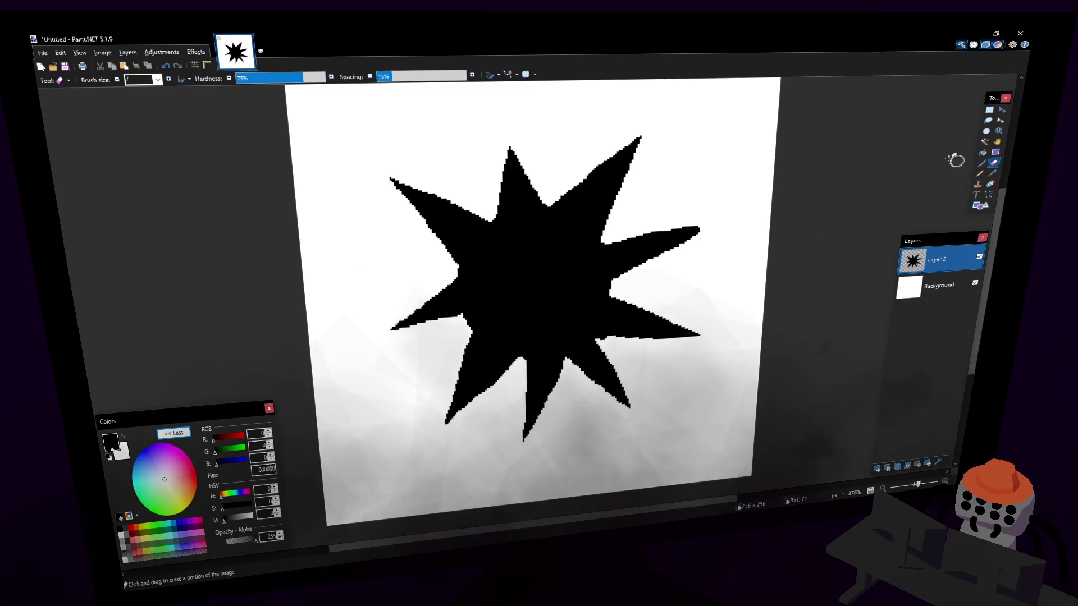
scroll(586, 273, "down", 1, "ctrl")
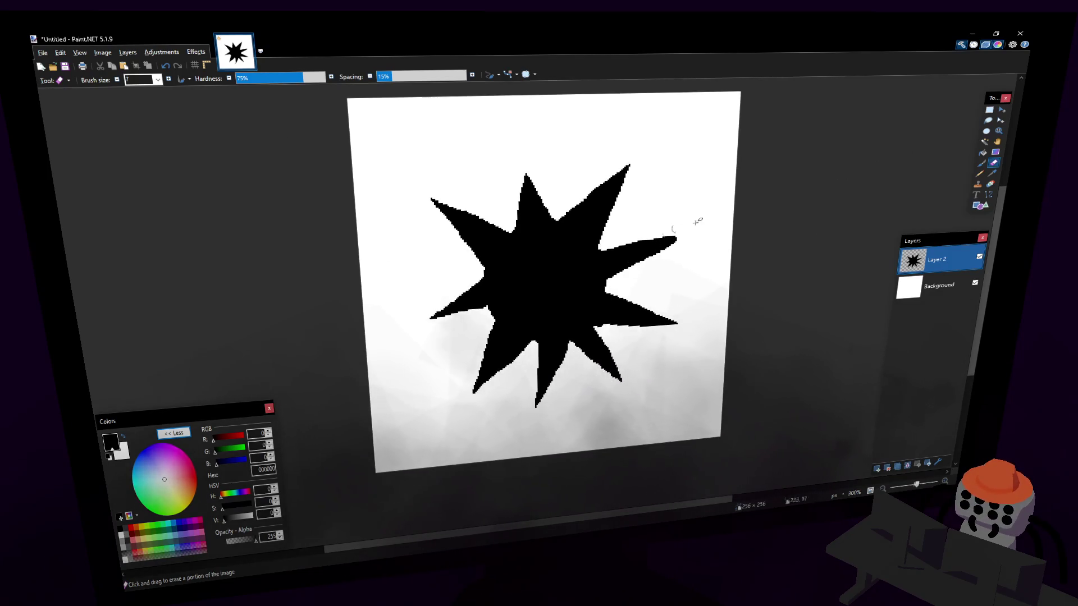
- Apply the Photo > Olden effect with its Border raised to about 43
left_click(209, 55)
mouse_move(239, 118)
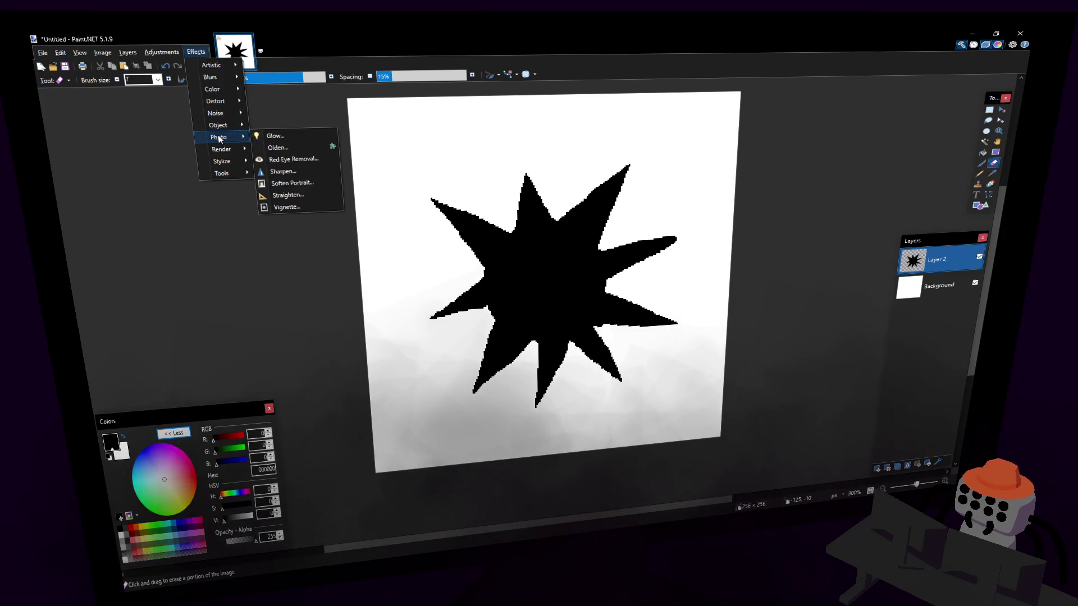
left_click(278, 147)
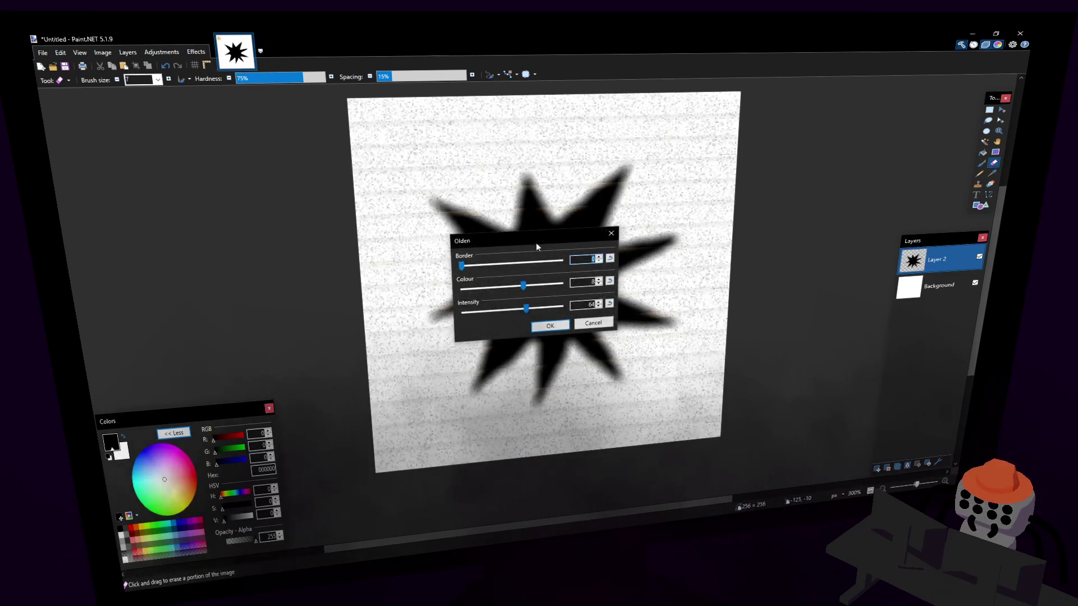
mouse_move(470, 266)
left_mouse_down()
mouse_move(551, 266)
mouse_move(762, 231)
left_mouse_up()
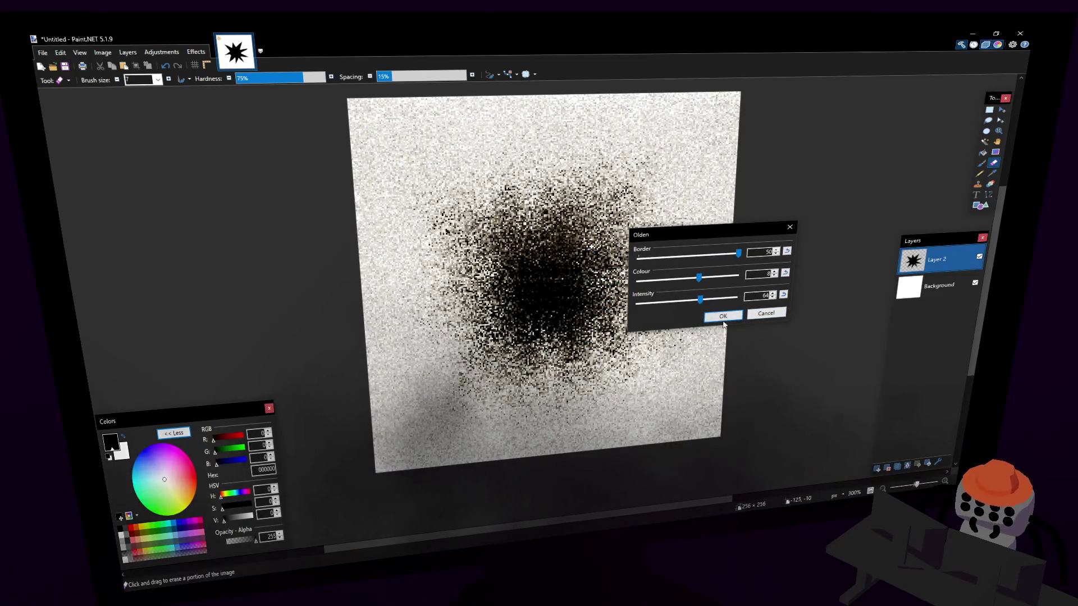
left_click(723, 317)
- Select the whole canvas and bring up the Effects menu again
key("ctrl+a")
scroll(778, 177, "down", 3, "ctrl")
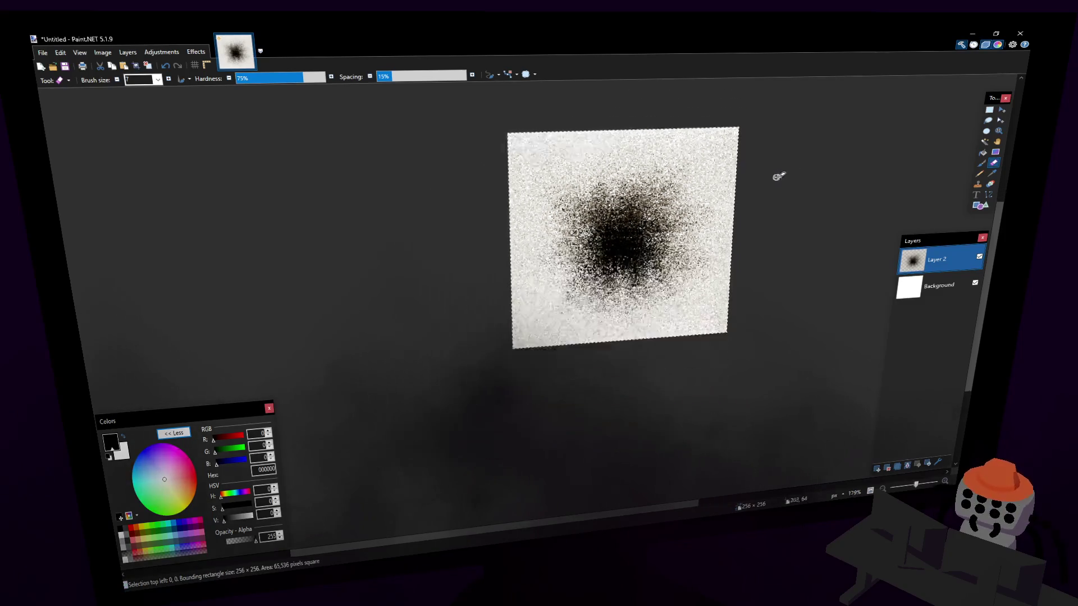
scroll(819, 163, "up", 3, "ctrl")
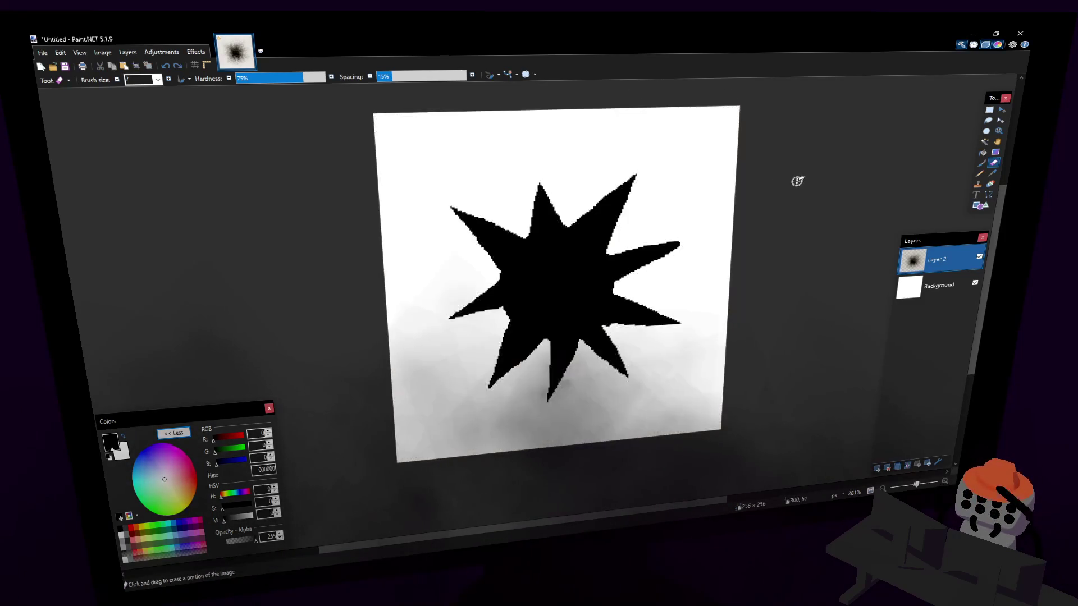
left_click(196, 52)
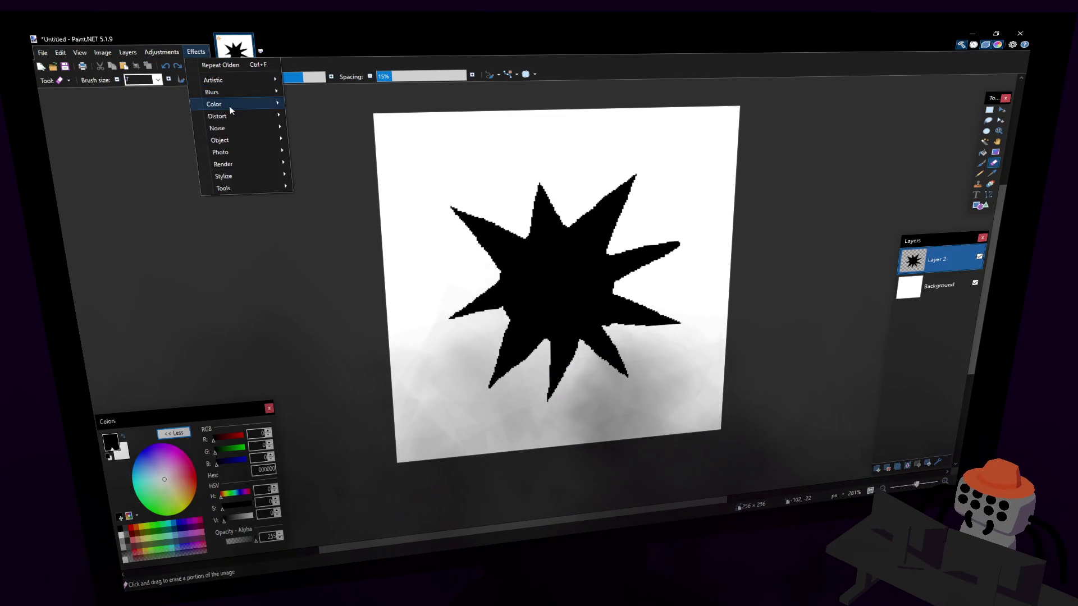
- Preview Distort > Crystalize with Cell Size 16, then cancel it
mouse_move(241, 105)
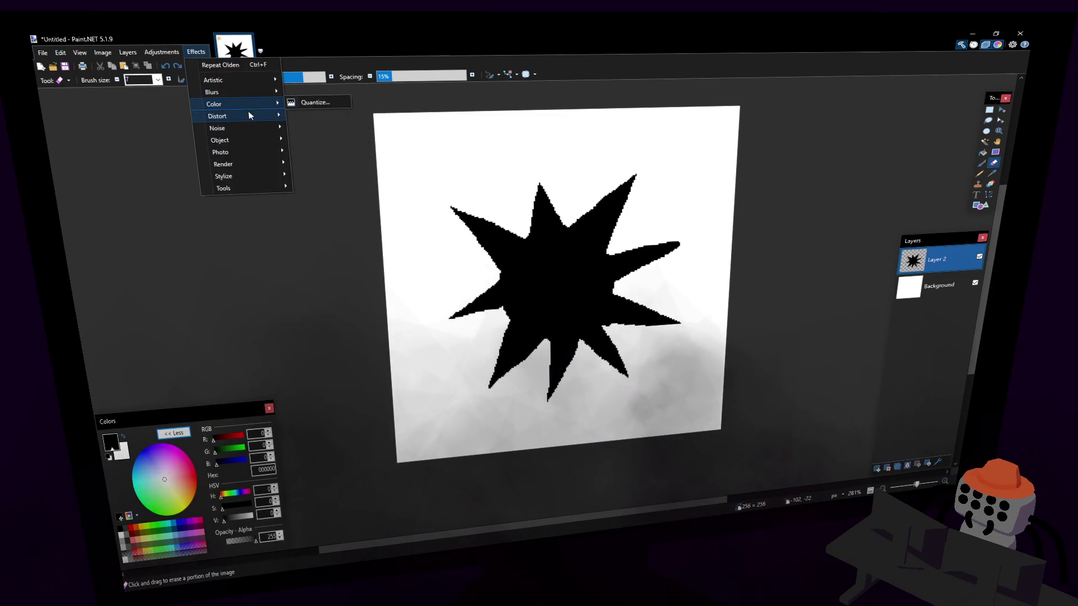
left_click(316, 126)
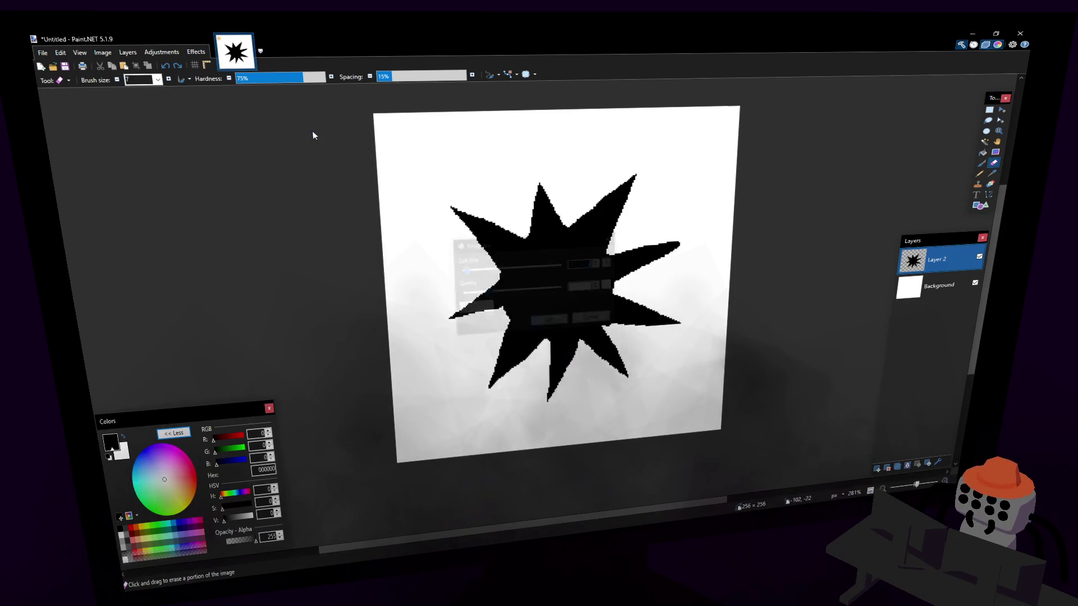
left_click_drag(522, 238, 769, 206)
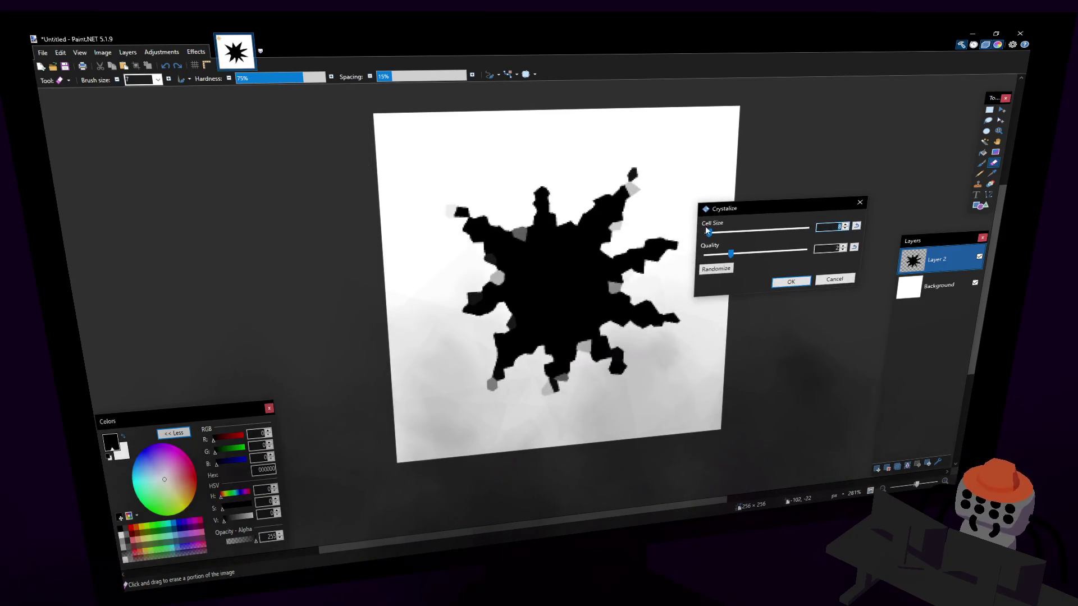
left_click_drag(707, 233, 710, 234)
left_click(834, 279)
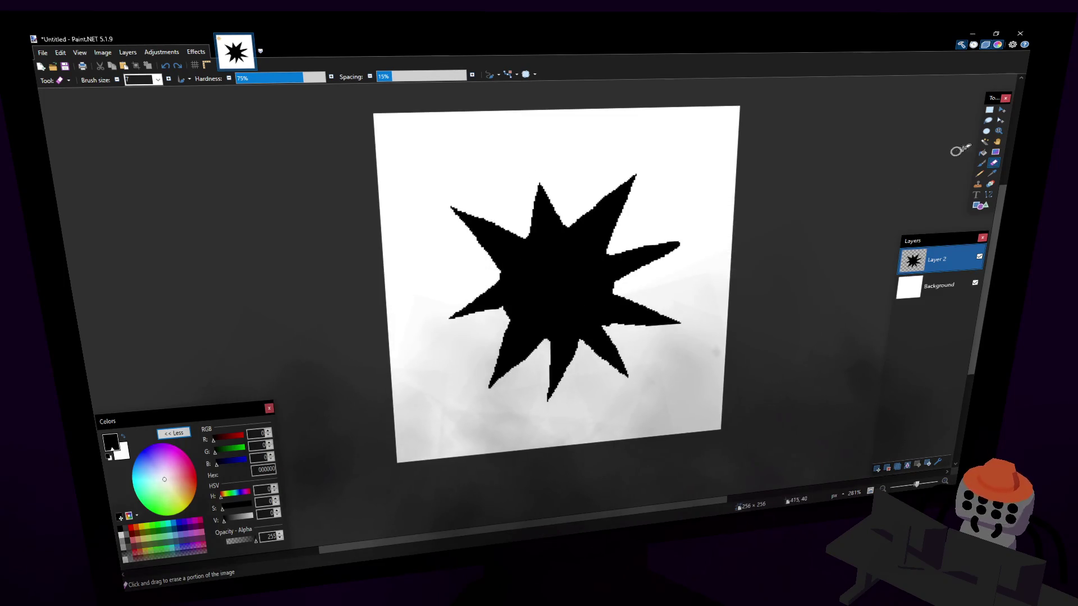
- Magic Wand the star, add Layer 3, and lay a black gradient out from the star centre
left_click(984, 142)
left_click(548, 251)
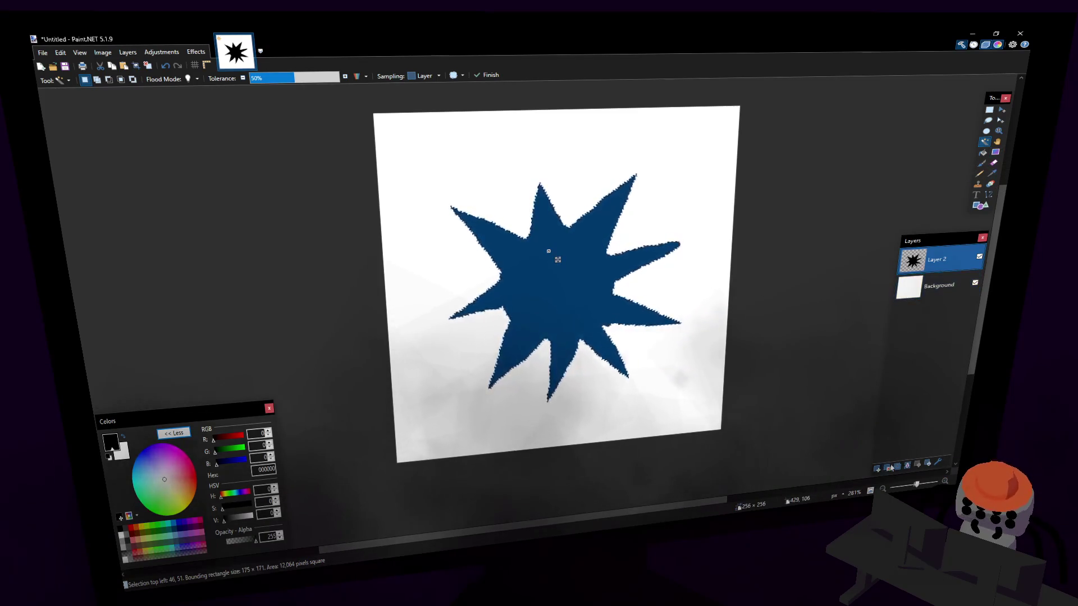
key("ctrl+shift+n")
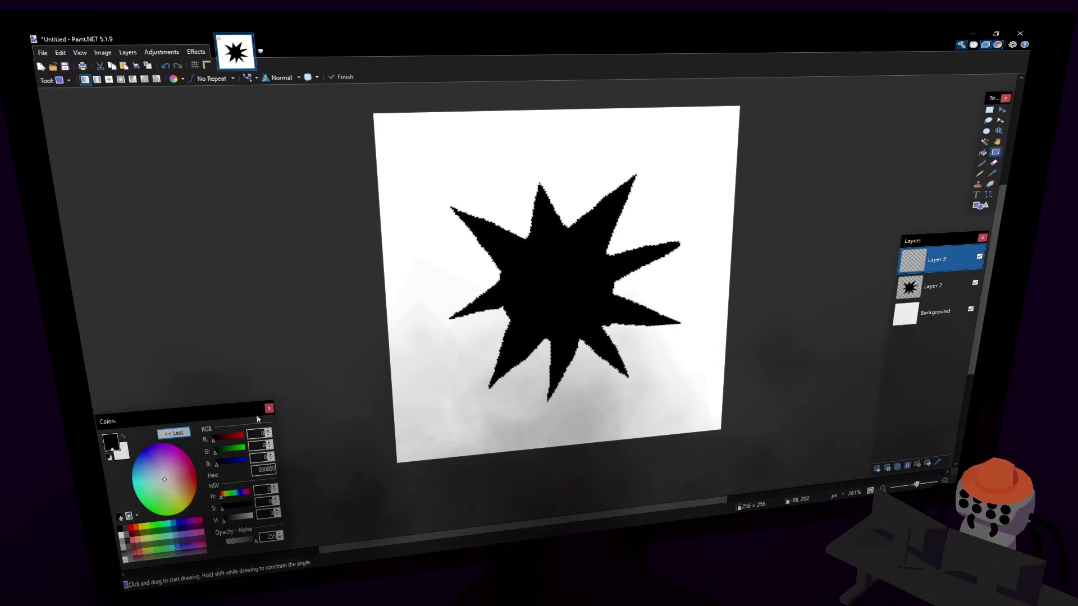
left_click(234, 522)
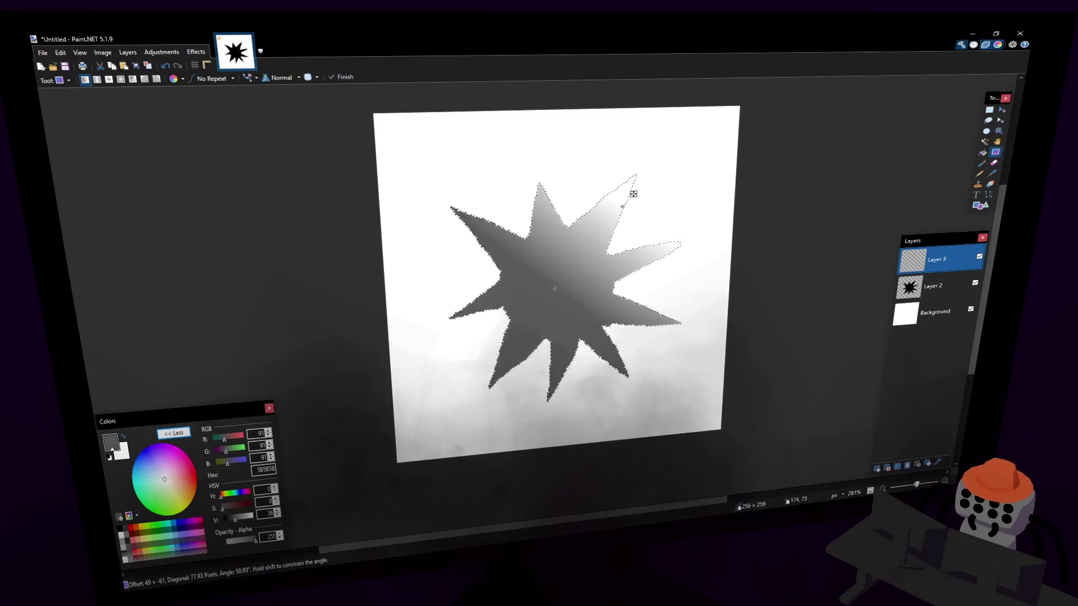
left_click_drag(256, 540, 212, 554)
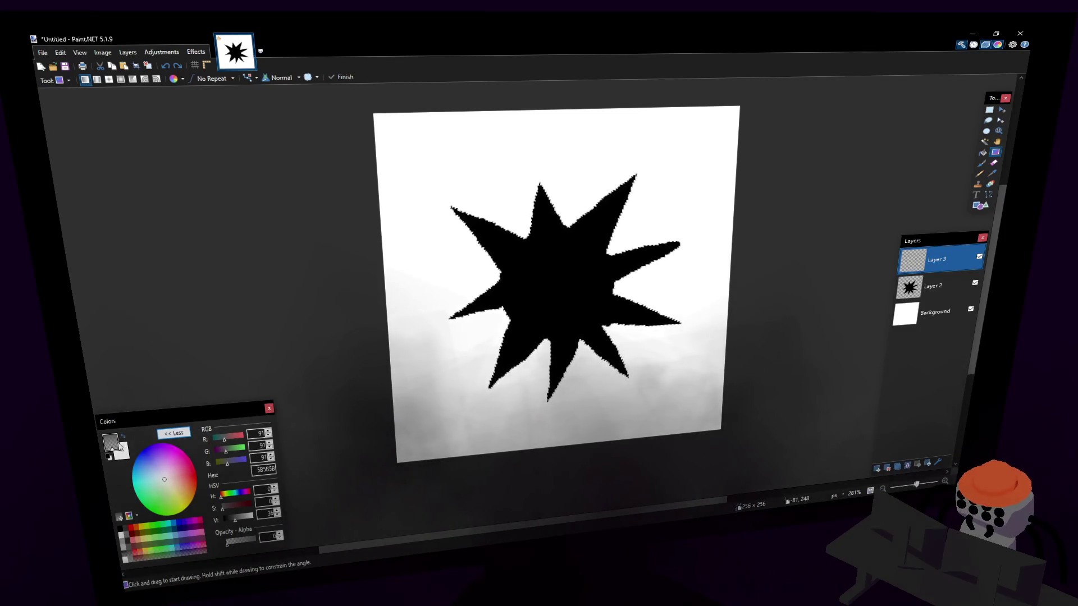
left_click(108, 457)
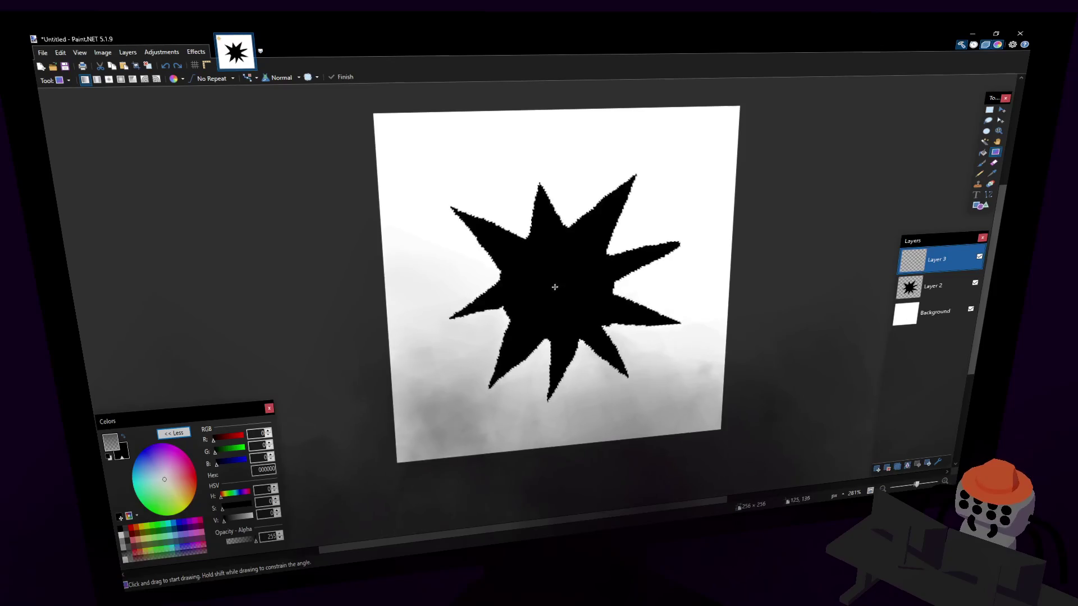
left_click_drag(578, 273, 451, 356)
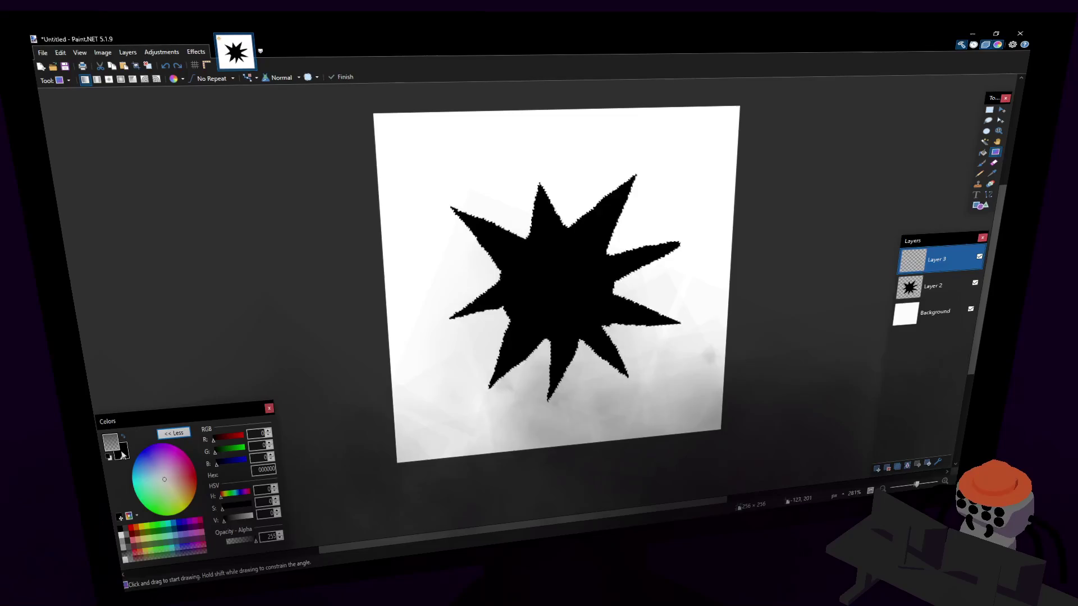
left_click_drag(572, 279, 615, 242)
key("Return")
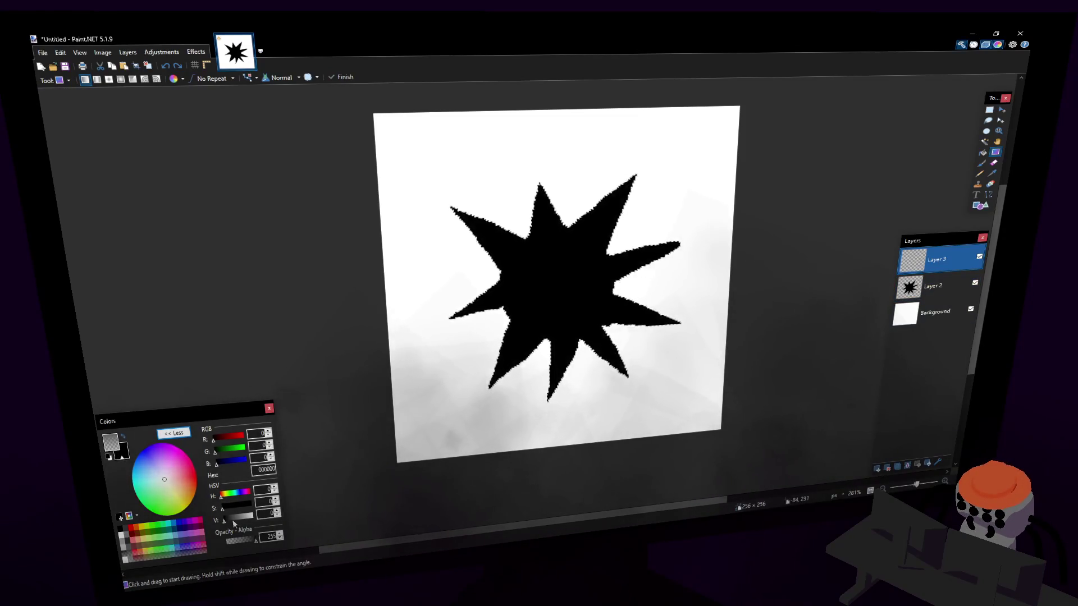
- Set the primary colour to 3D3D3D and, on new Layer 4, drag a radial gradient from the star centre
left_click_drag(233, 522, 235, 521)
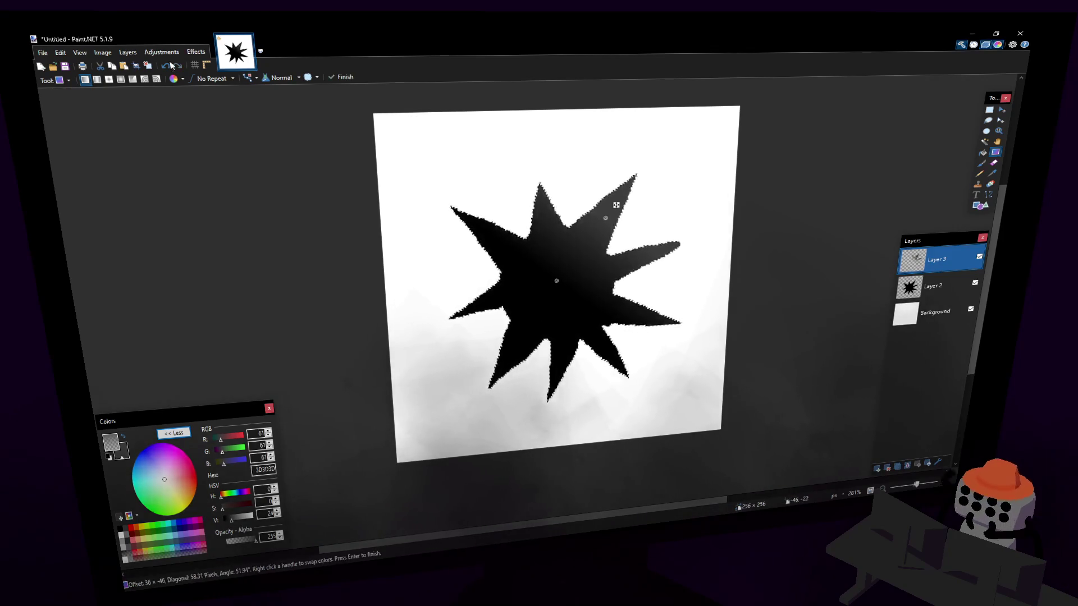
left_click(121, 79)
left_click_drag(568, 284, 637, 205)
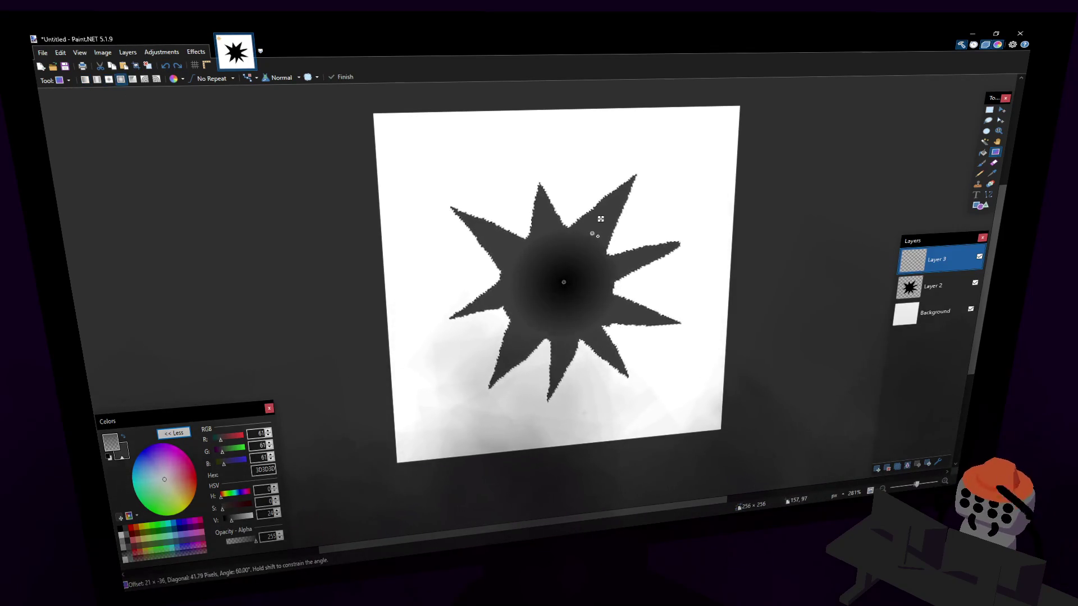
left_click(561, 268)
mouse_move(561, 268)
left_mouse_down()
mouse_move(645, 250)
mouse_move(654, 275)
mouse_move(645, 284)
mouse_move(640, 264)
mouse_move(646, 273)
left_mouse_up()
key("Escape")
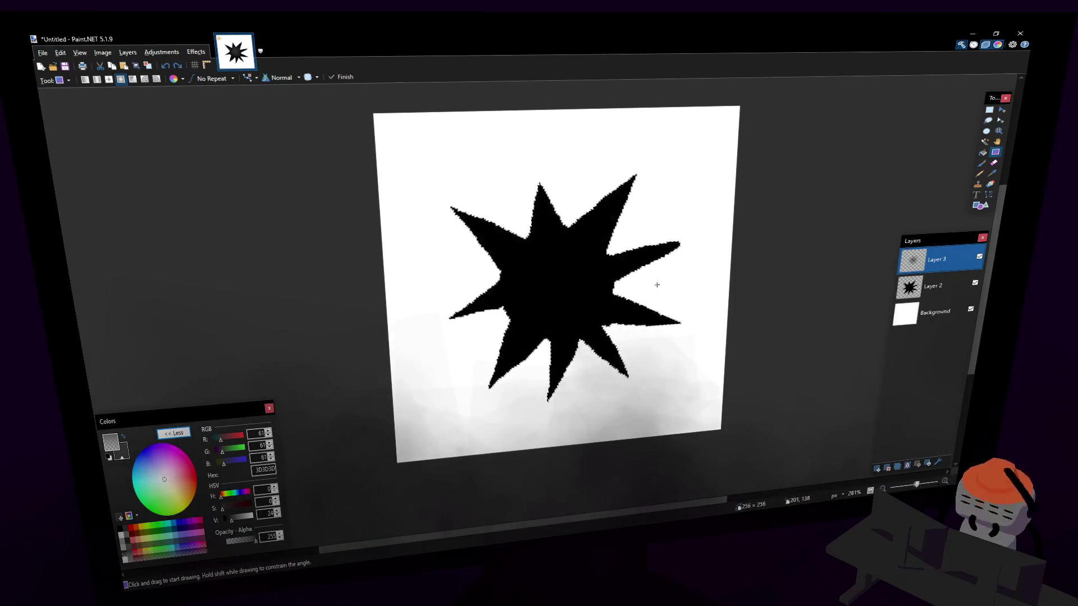
mouse_move(551, 284)
left_mouse_down()
mouse_move(613, 277)
mouse_move(685, 288)
left_mouse_up()
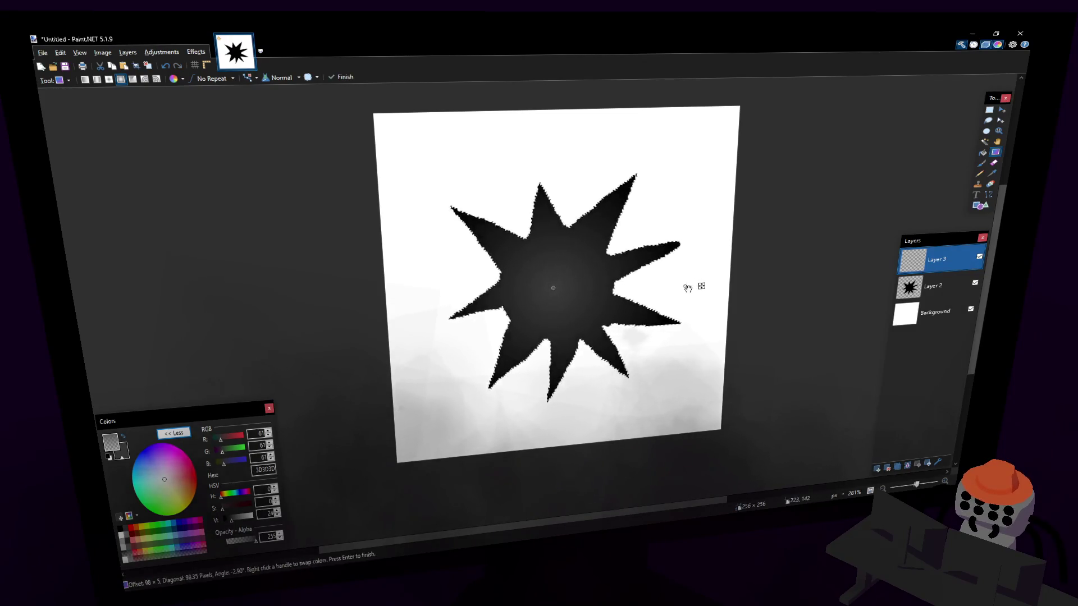
key("Escape")
left_click(877, 473)
left_click_drag(555, 274, 731, 266)
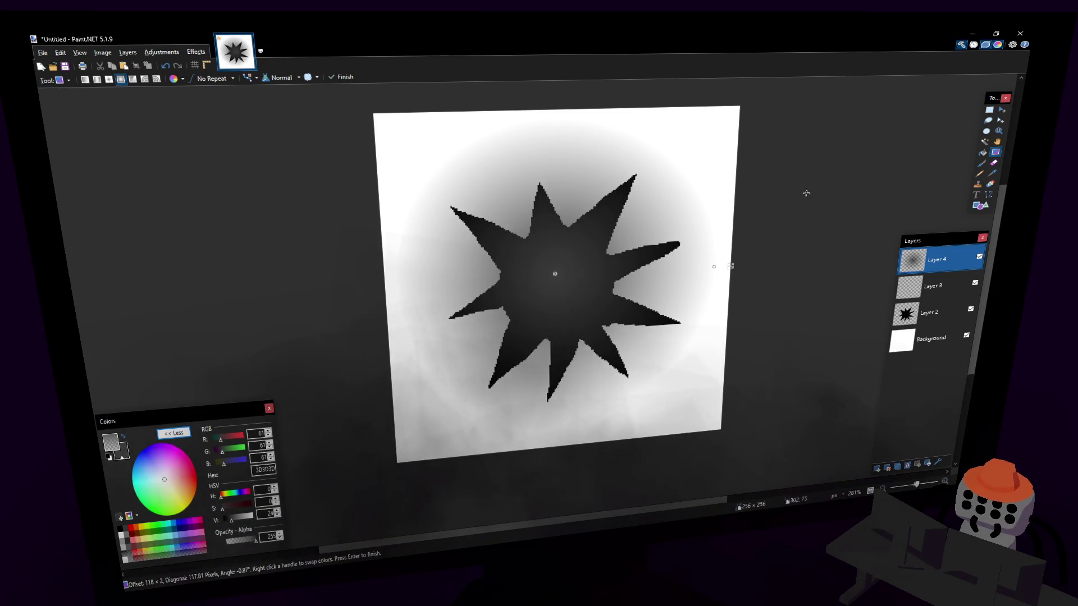
- Select all of Layer 4 and drag the top handle down to flatten the gradient into an oval
key("s")
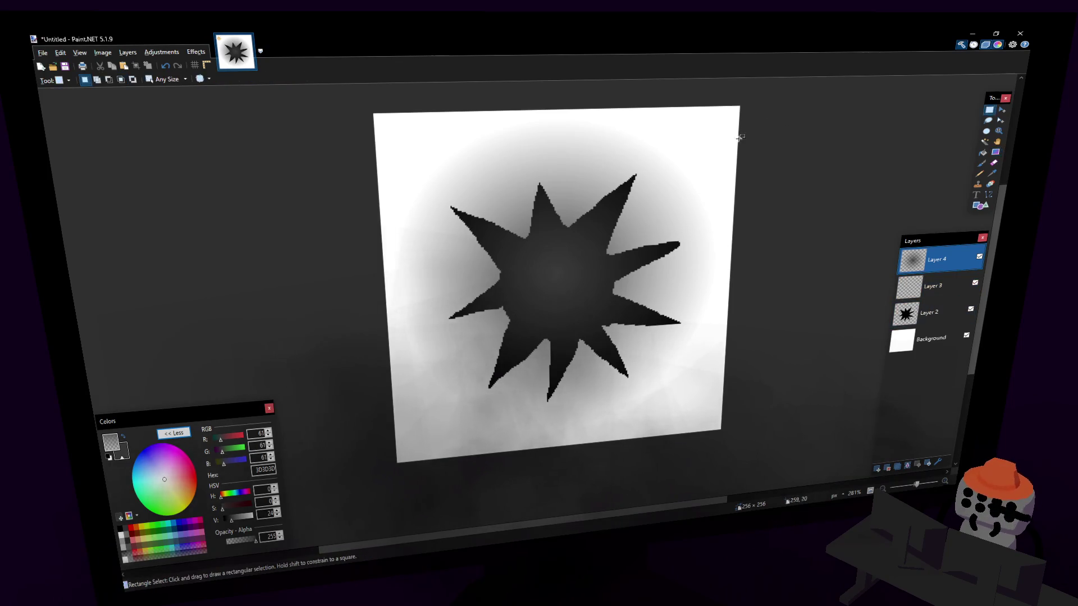
key("ctrl+a")
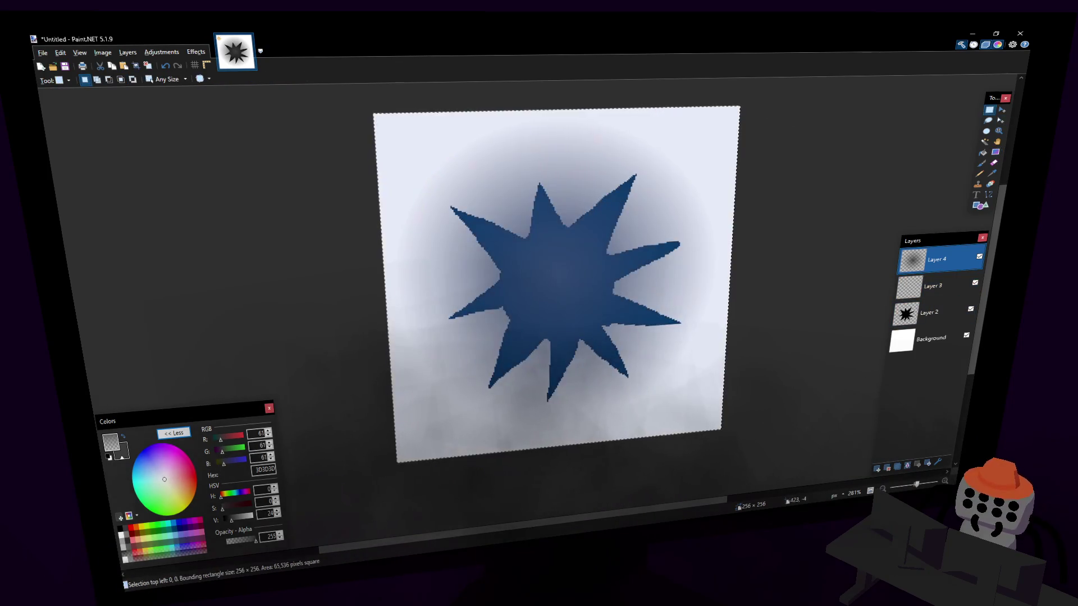
left_click(1001, 110)
mouse_move(555, 111)
left_mouse_down()
mouse_move(555, 211)
mouse_move(565, 199)
left_mouse_up()
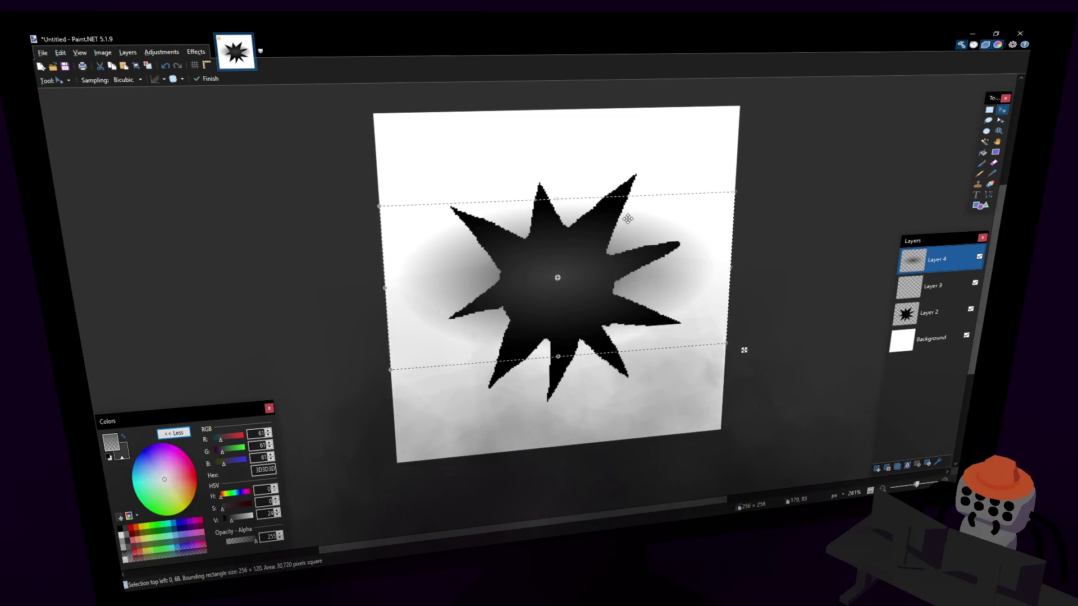
scroll(634, 208, "down", 6, "ctrl")
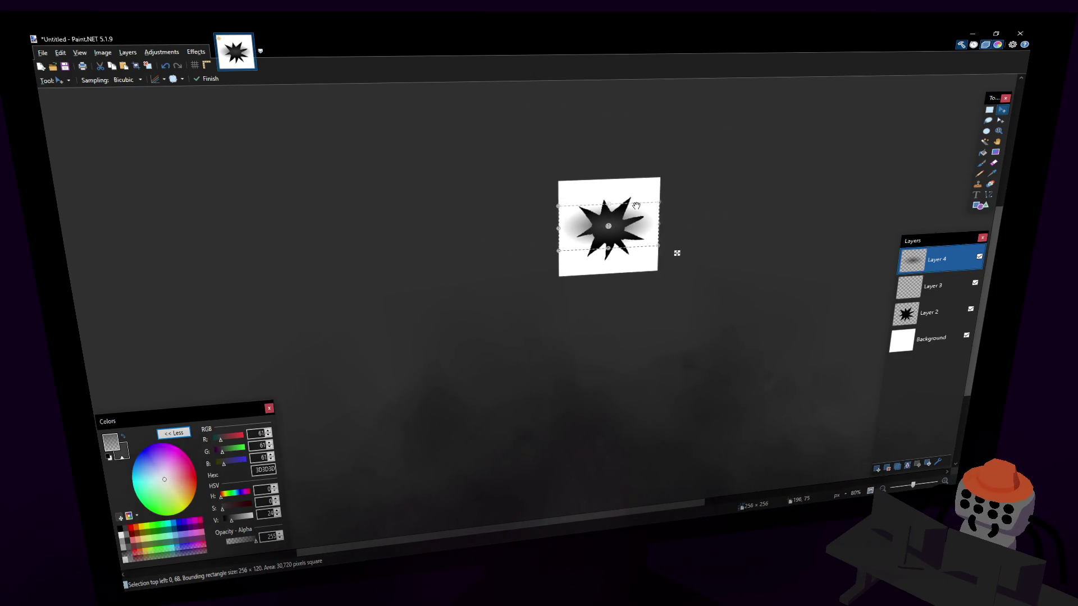
scroll(634, 168, "up", 6, "ctrl")
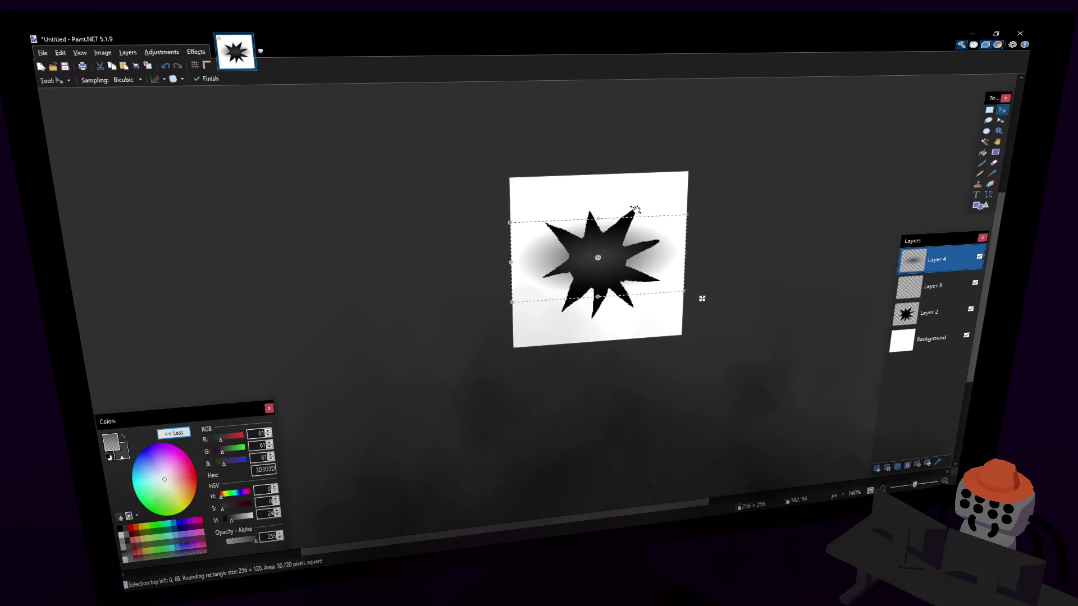
scroll(645, 237, "down", 1)
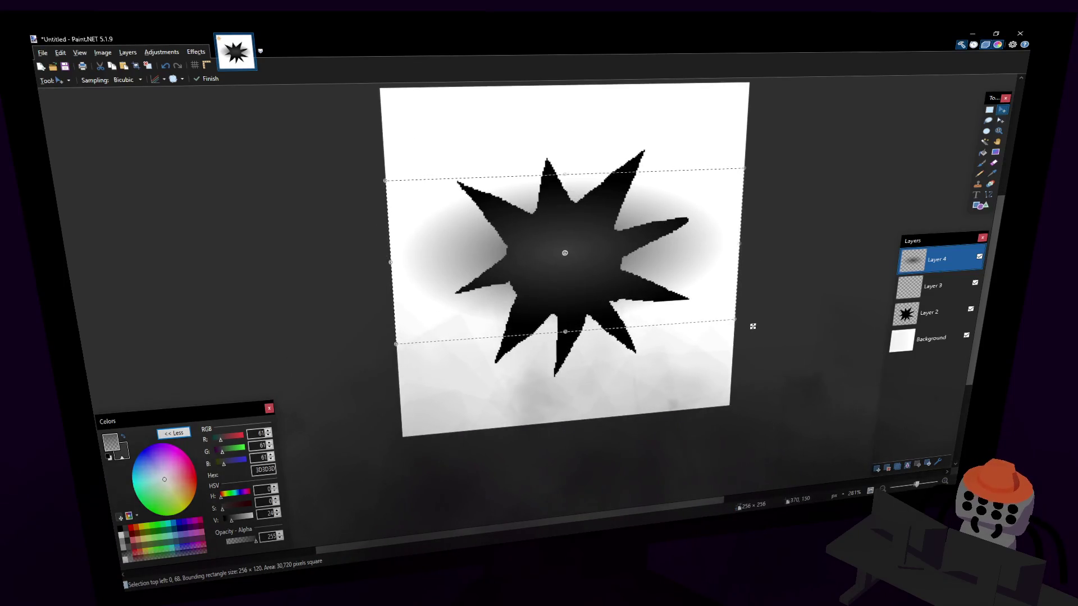
left_click(989, 110)
- Select the area outside the star and delete Layer 4's shadow there
key("ctrl+d")
left_click(984, 142)
left_click(929, 312)
left_click(603, 202)
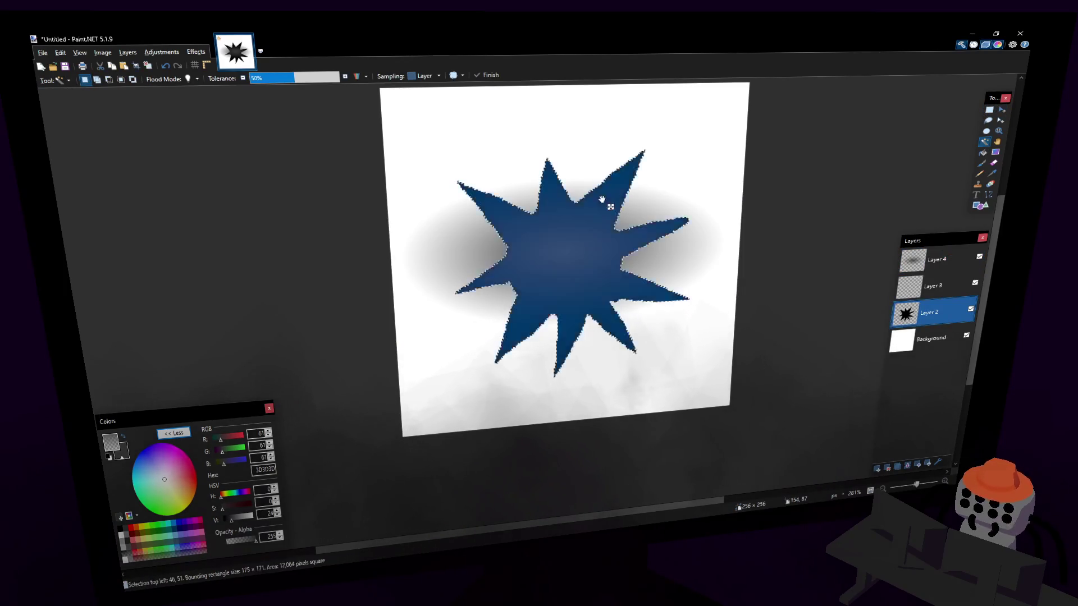
key("ctrl+d")
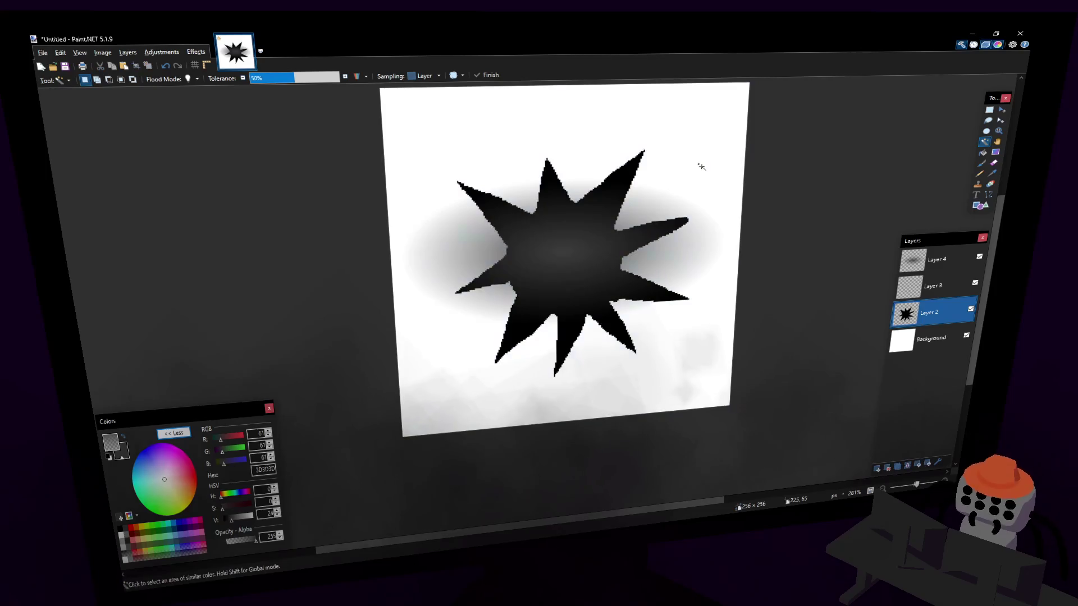
left_click(943, 256)
left_click(722, 116)
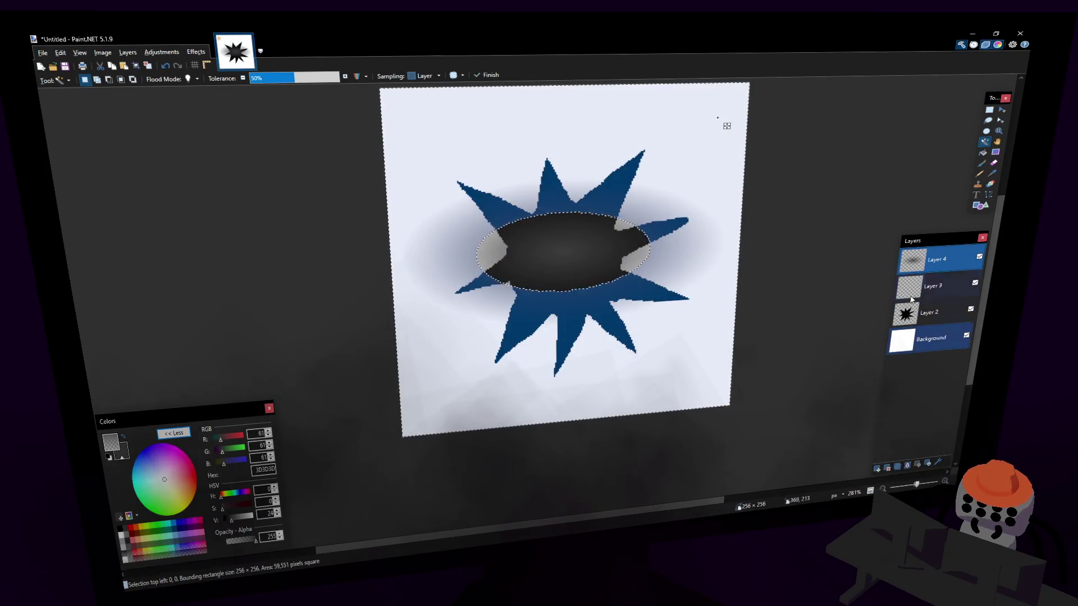
key("alt+Page_Down")
key("alt+Page_Down")
left_click(681, 123)
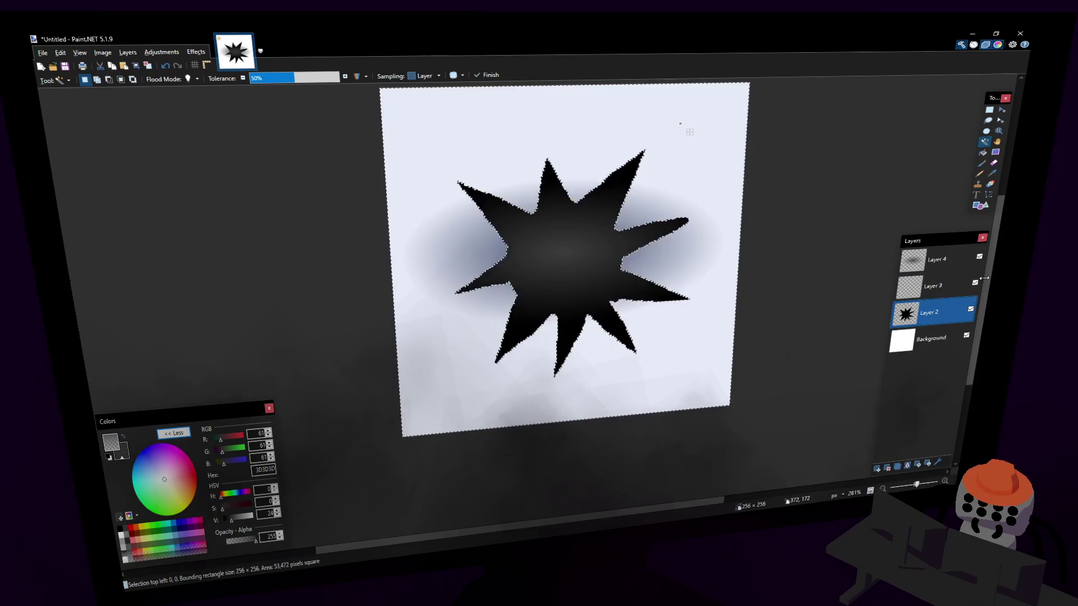
key("alt+Page_Up")
key("alt+Page_Up")
key("Delete")
scroll(703, 255, "down", 5, "ctrl")
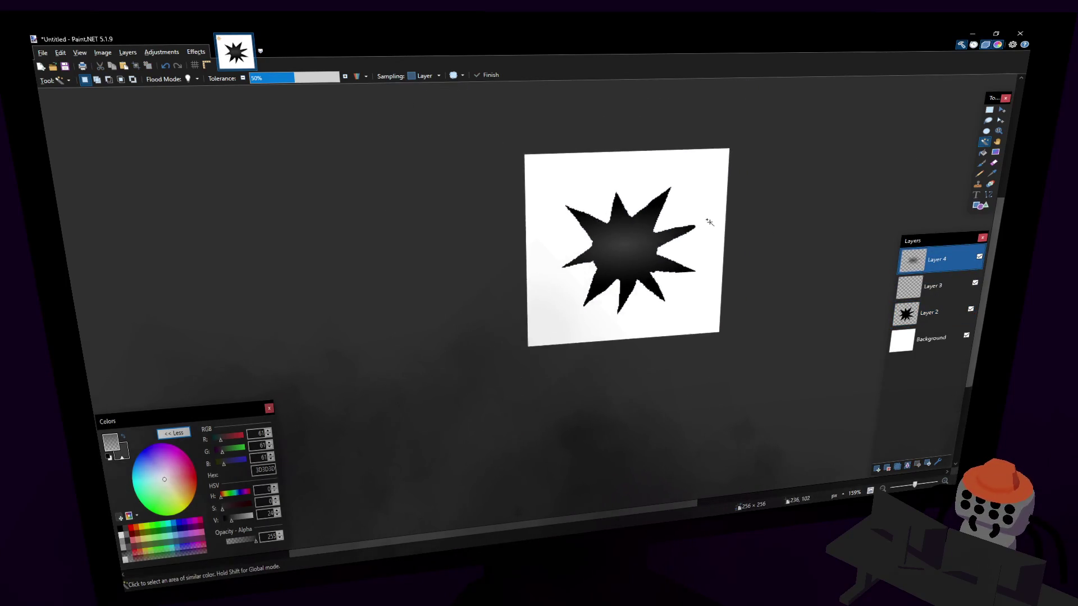
- Merge Layers 4 and 3 into Layer 2, undo a trial enlargement, and minimize Paint.NET
left_click(989, 110)
scroll(517, 337, "up", 2, "ctrl")
scroll(546, 315, "down", 1, "ctrl")
scroll(694, 184, "up", 4, "ctrl")
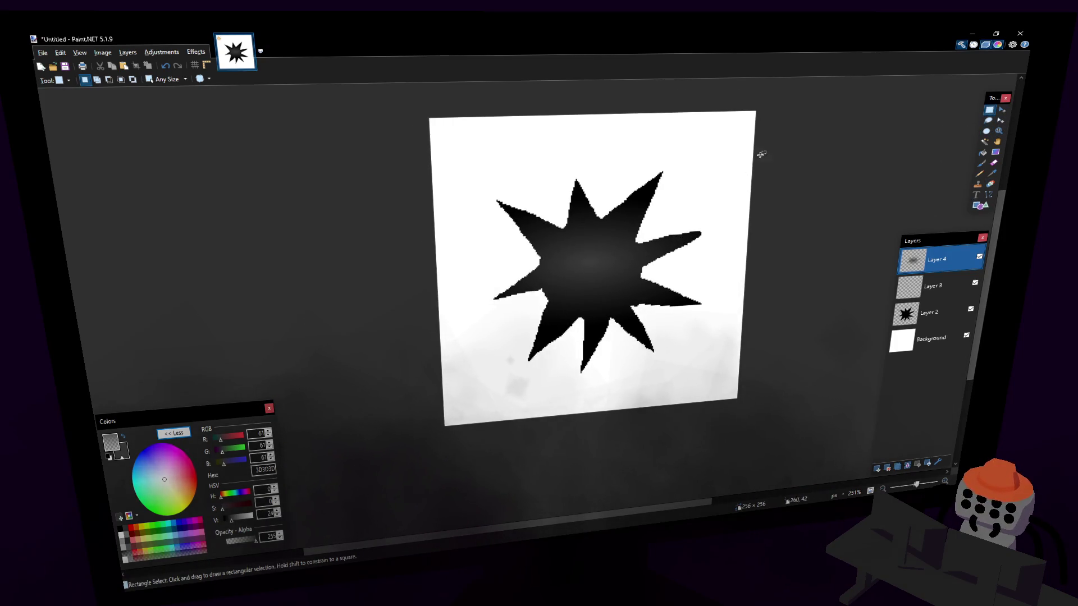
key("ctrl+a")
left_click(1001, 109)
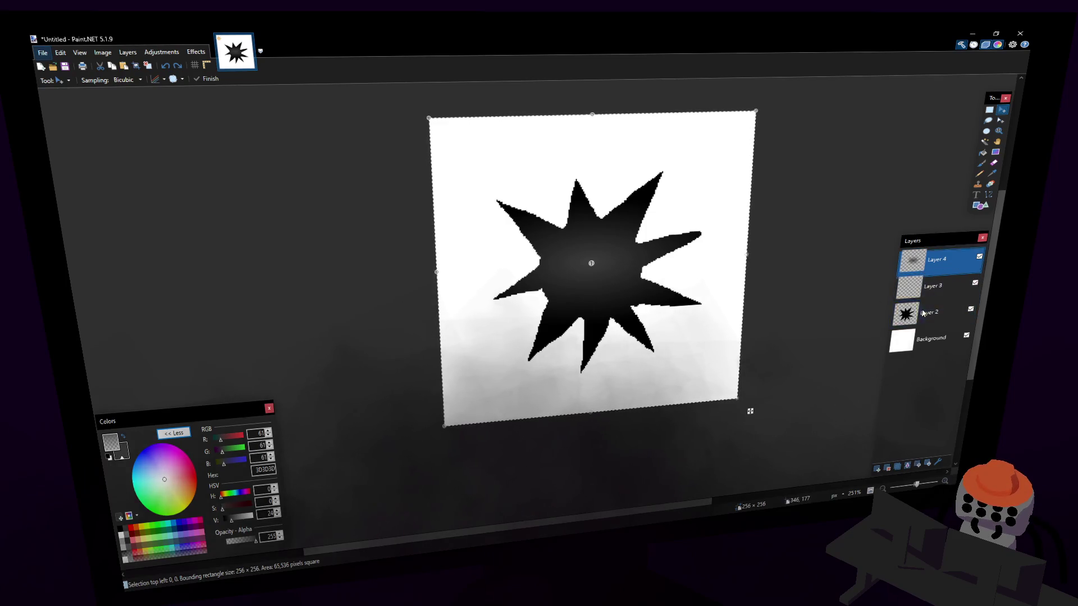
key("ctrl+shift+Delete")
key("ctrl+shift+Delete")
mouse_move(734, 398)
left_mouse_down()
mouse_move(784, 435)
mouse_move(776, 456)
mouse_move(789, 473)
left_mouse_up()
key("ctrl+z")
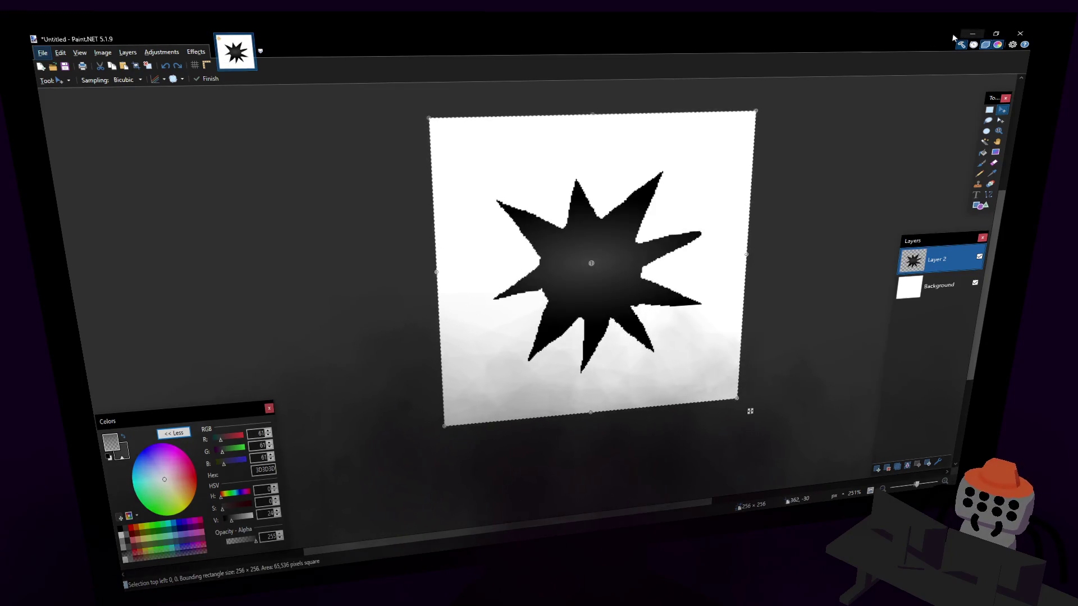
left_click(980, 39)
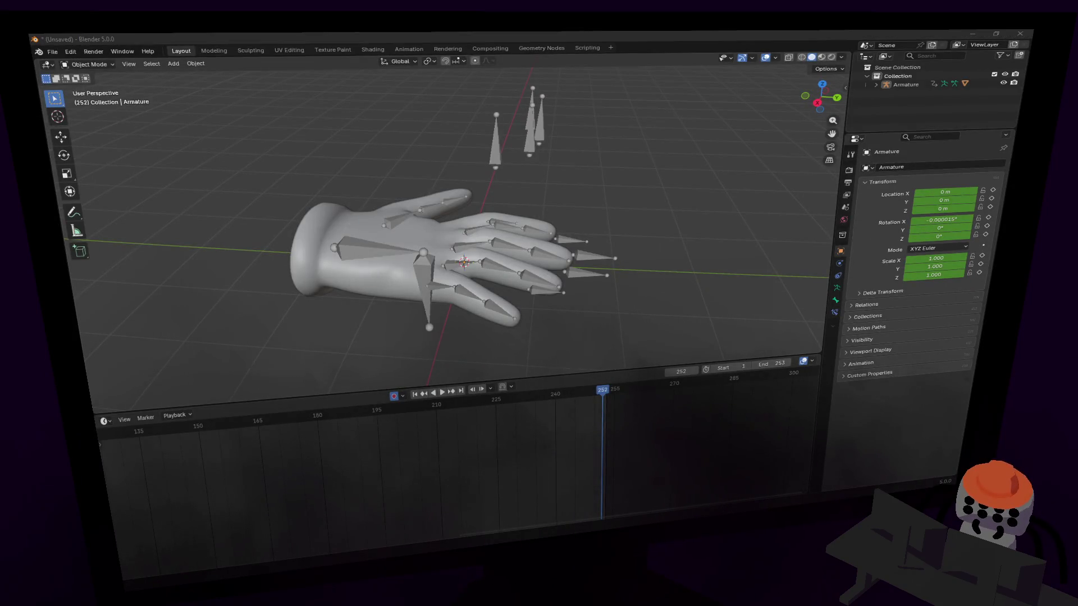
- Start a new General scene without saving the current file
left_click(52, 52)
mouse_move(84, 64)
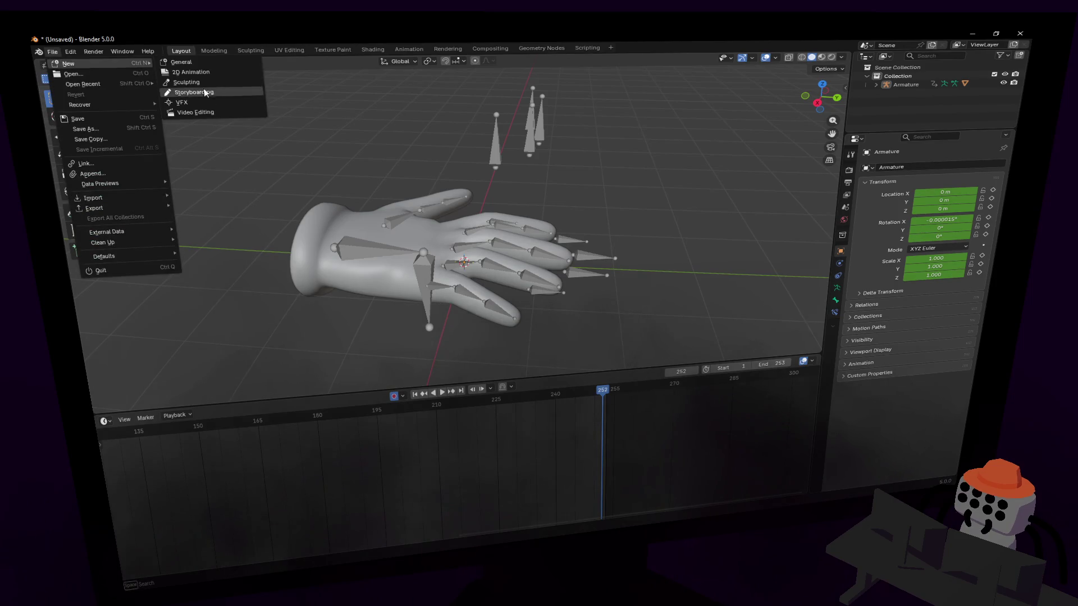
left_click(181, 62)
left_click(541, 304)
- Delete the default cube
key("alt+a")
left_click(489, 257)
key("Delete")
key("shift+grave")
left_click(569, 221)
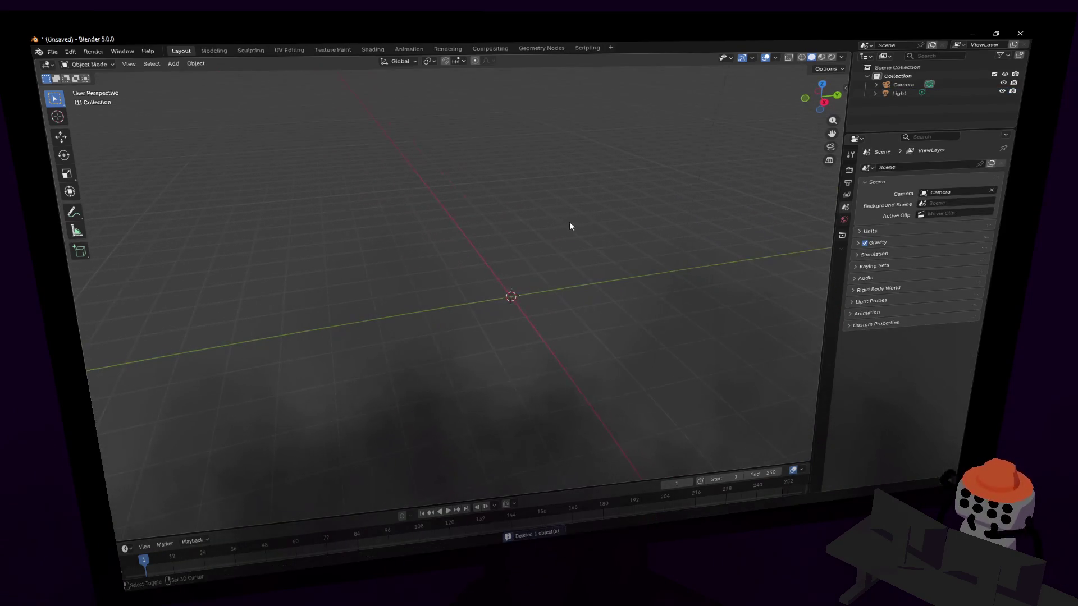
- Add an Ico Sphere at the origin and move the view closer to it
key("shift+a")
mouse_move(556, 234)
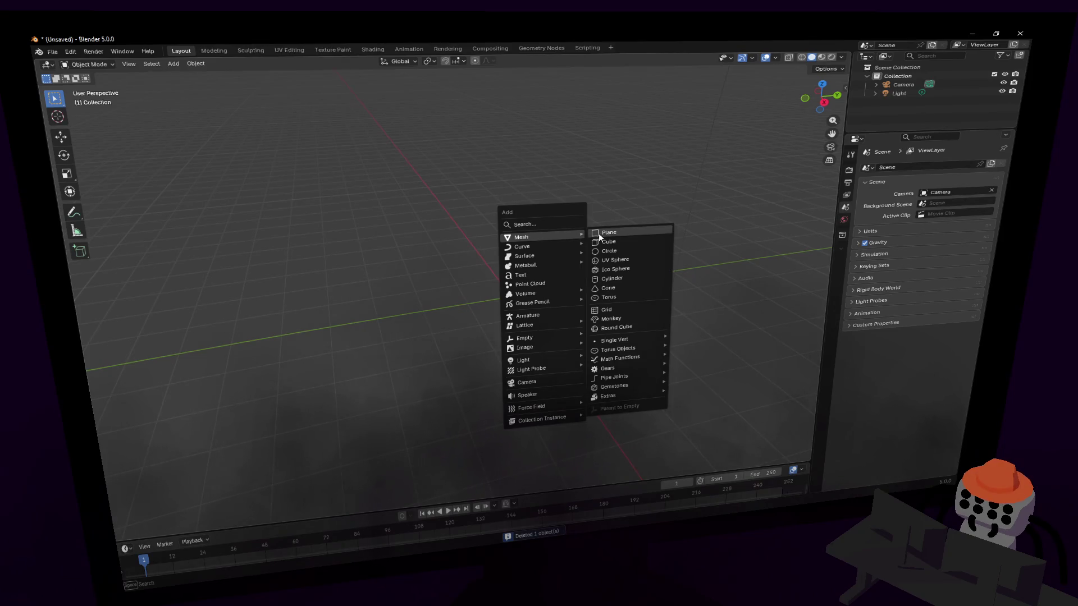
left_click(612, 267)
key("shift+grave")
key("w")
left_click(544, 214)
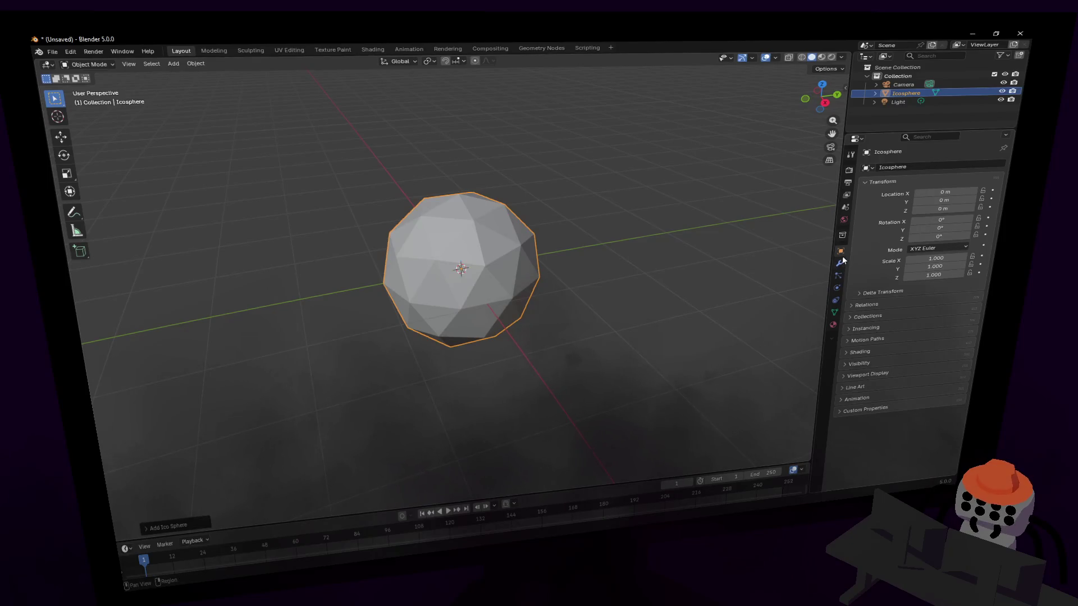
- Add a Subdivision Surface modifier to the icosphere
left_click(840, 264)
left_click(914, 167)
type("subdiv")
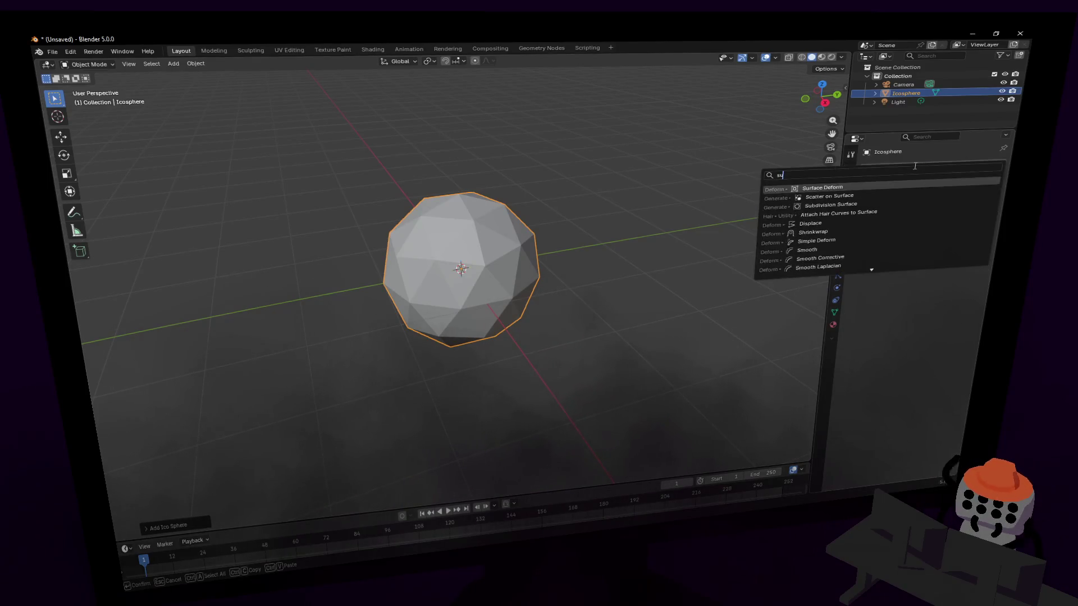
key("Return")
- Apply Shade Smooth to the icosphere
key("Tab")
key("Tab")
right_click(520, 149)
left_click(519, 149)
key("Tab")
- Enter Edit Mode in face select and select all of the icosphere's faces
key("3")
left_click(505, 260)
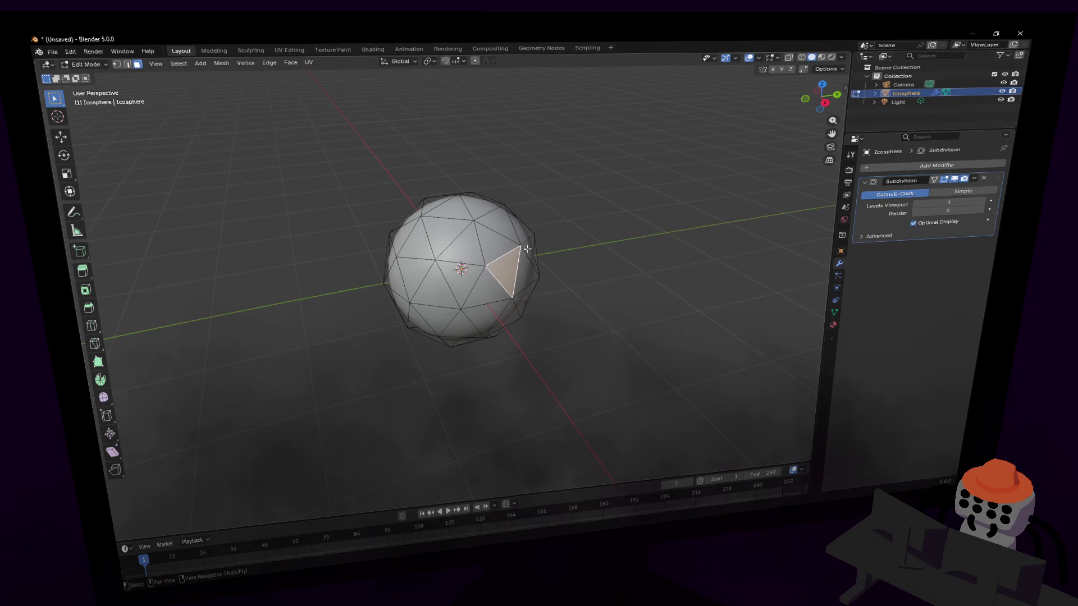
key("a")
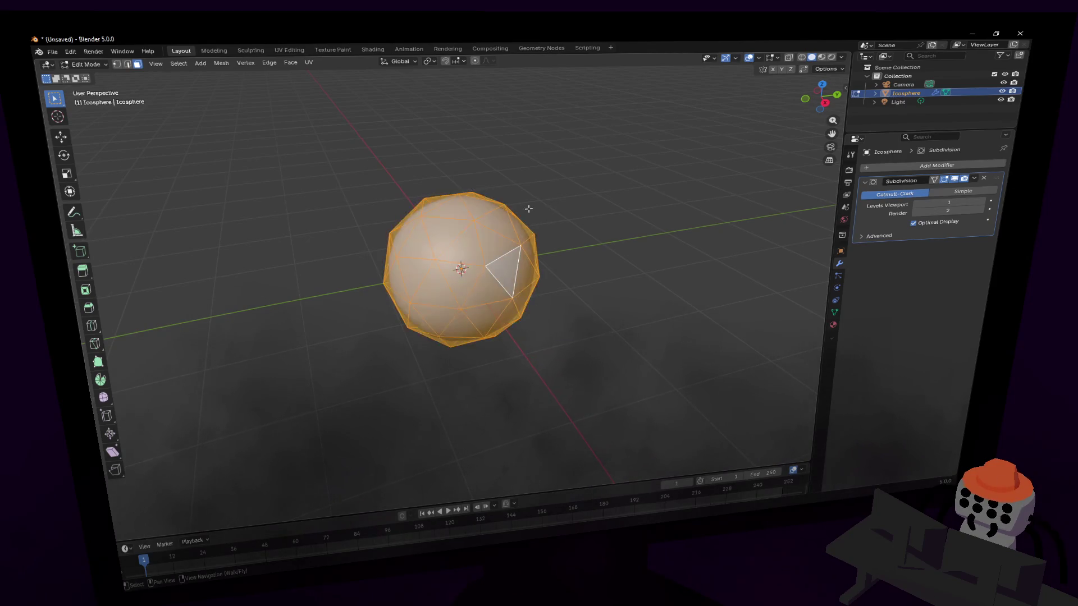
left_click(287, 63)
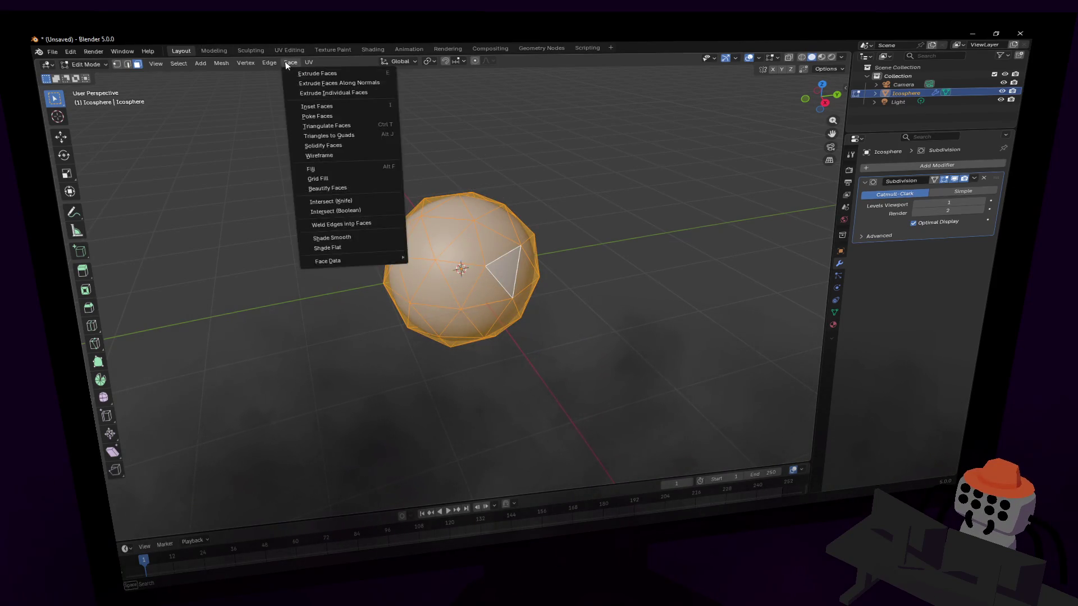
- Poke all faces, then switch to vertex select and clear the selection
left_click(337, 116)
key("1")
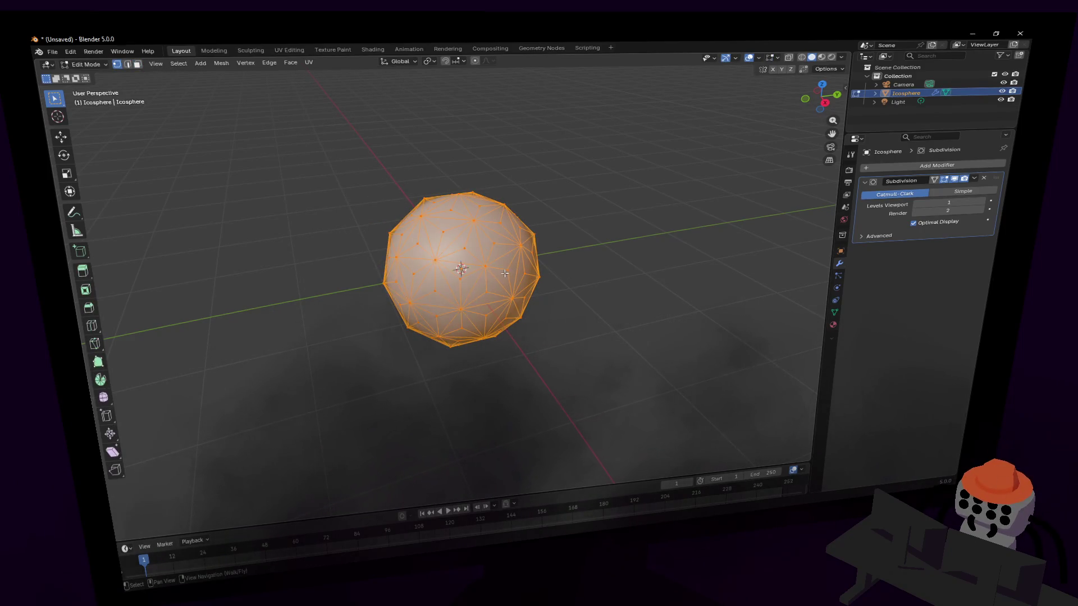
key("alt+a")
key("shift+grave")
key("w")
left_click(441, 260)
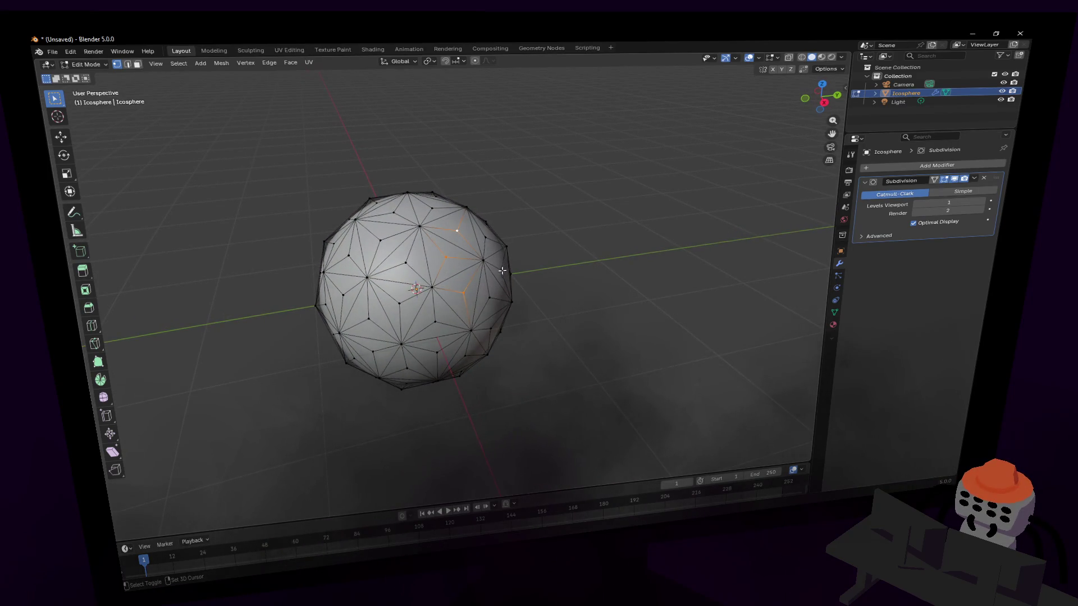
- Select alternating vertices around the sphere, including the top vertex
key("shift+grave")
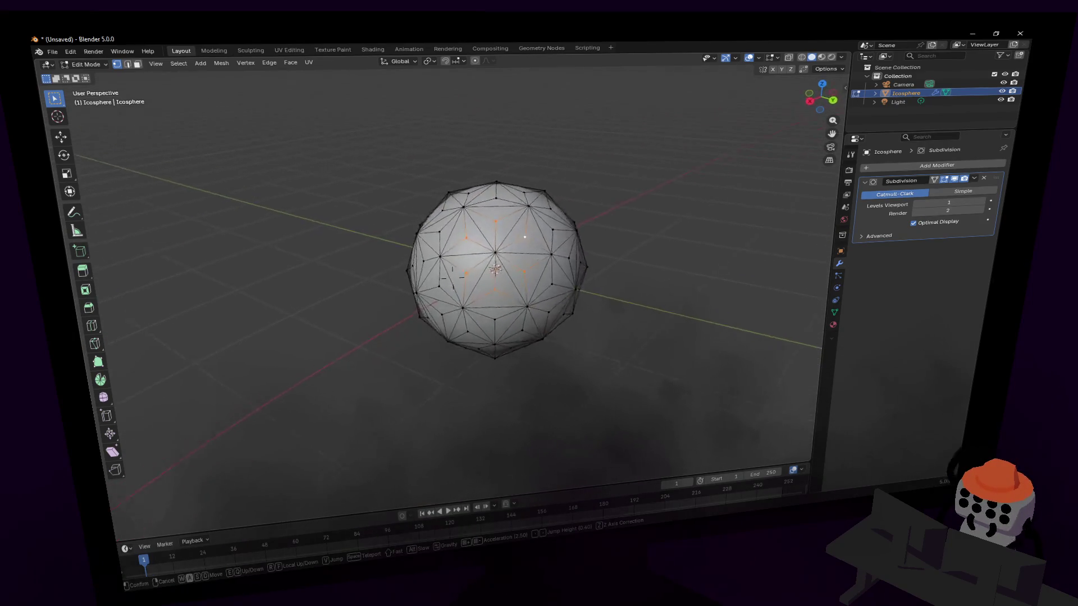
left_click(508, 225)
left_click(408, 260, "shift")
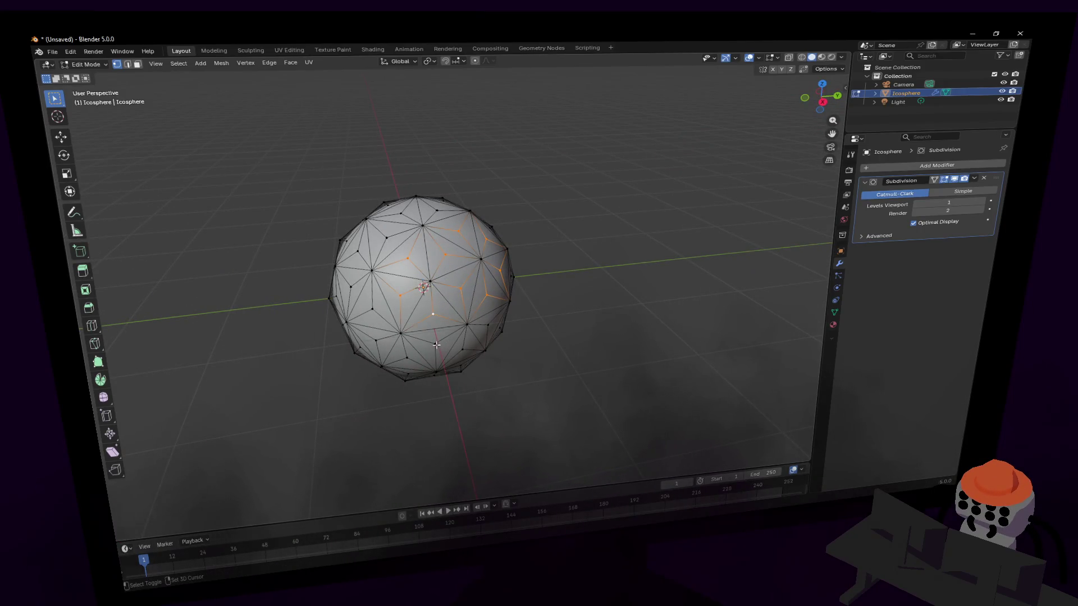
key("shift+grave")
left_click(373, 305)
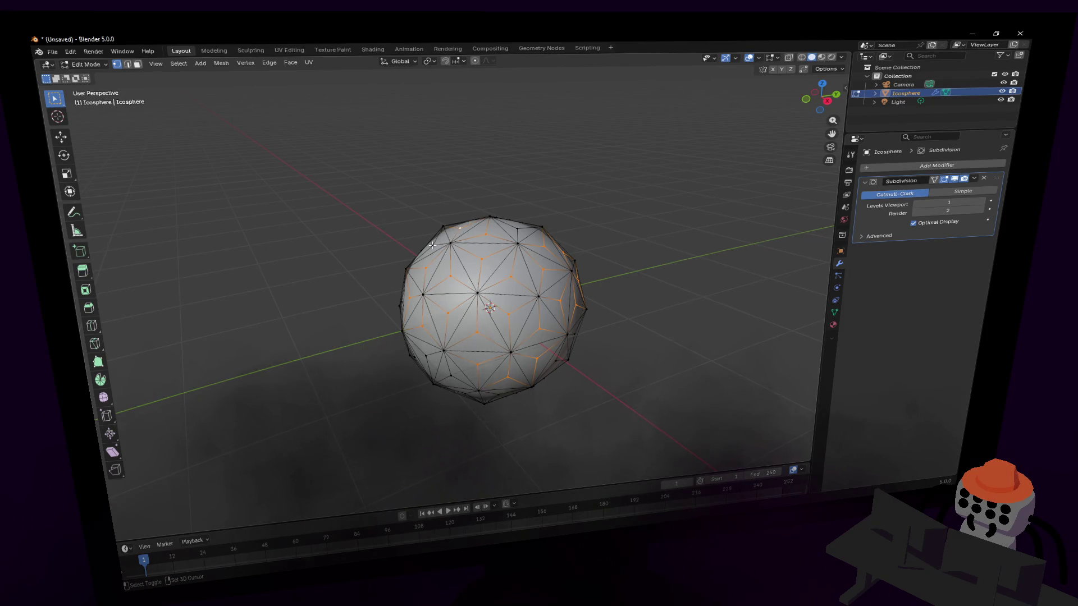
left_click(516, 228, "shift")
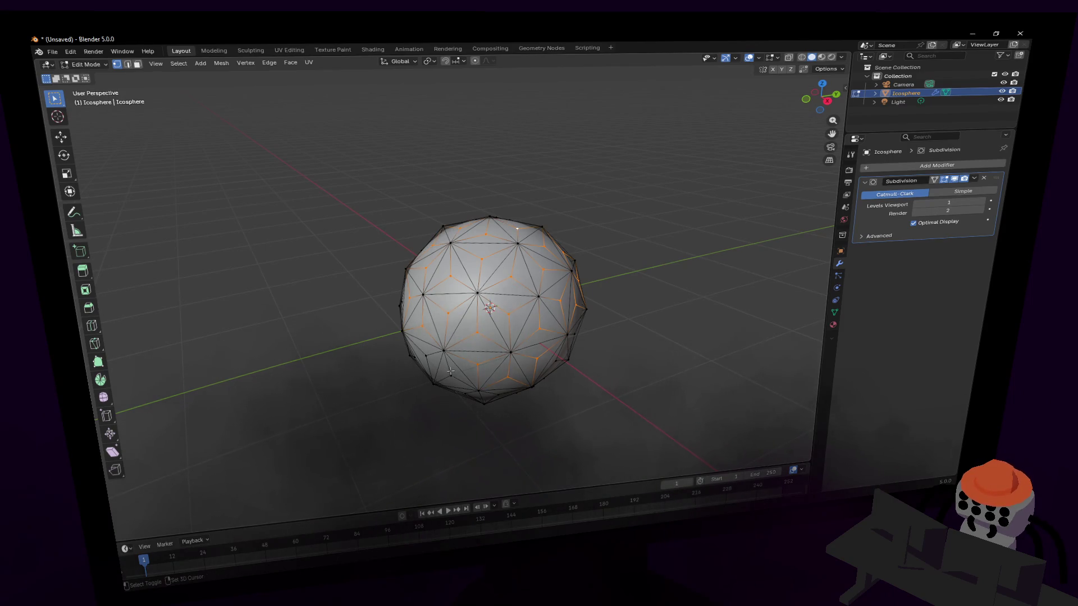
key("shift+grave")
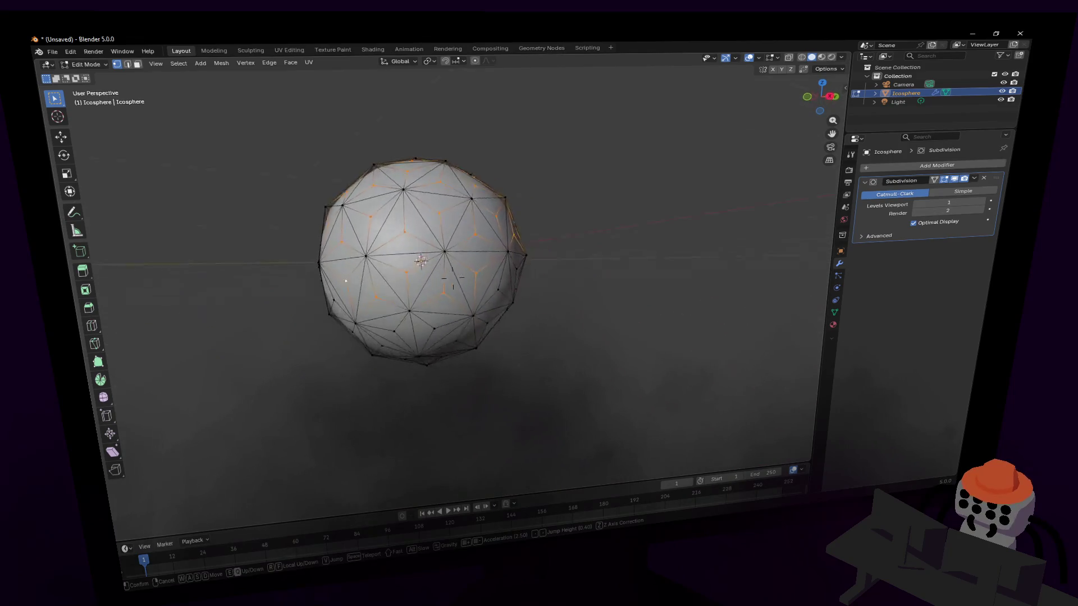
left_click(479, 296)
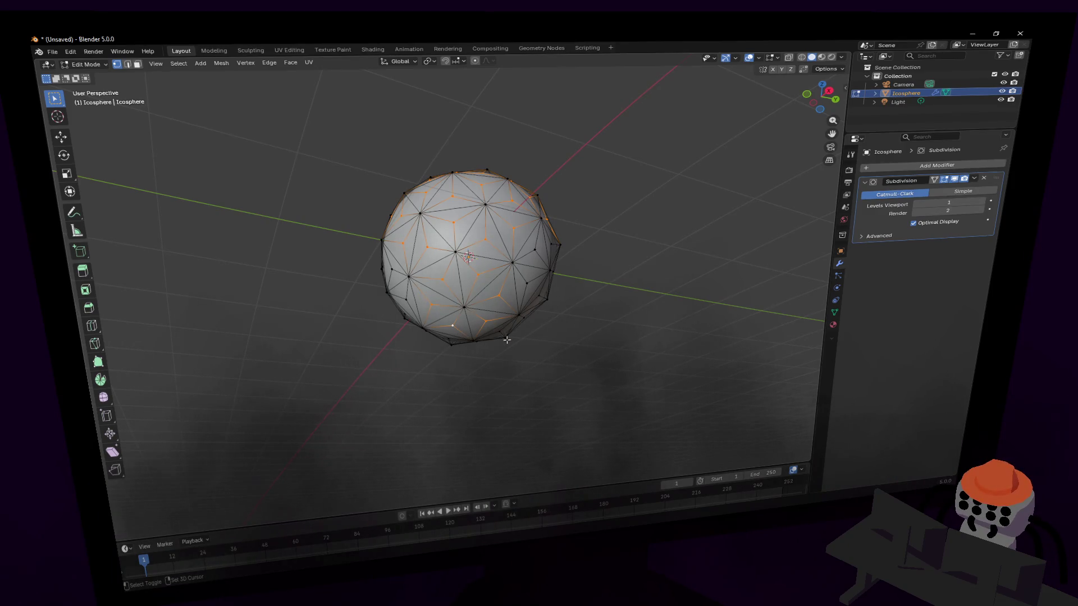
key("shift+grave")
left_click(447, 258)
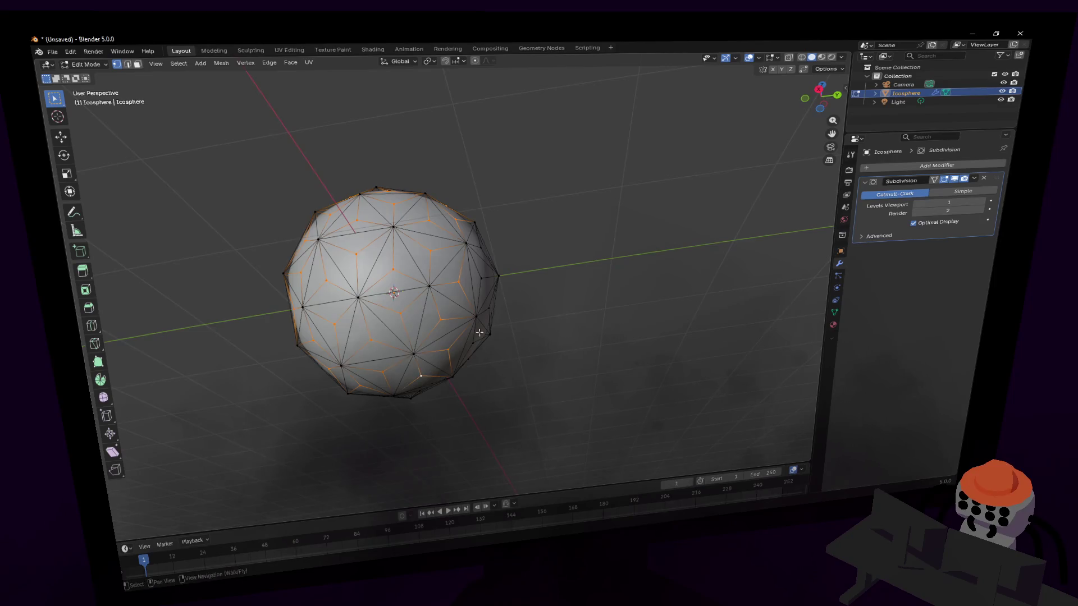
key("shift+grave")
left_click(447, 296)
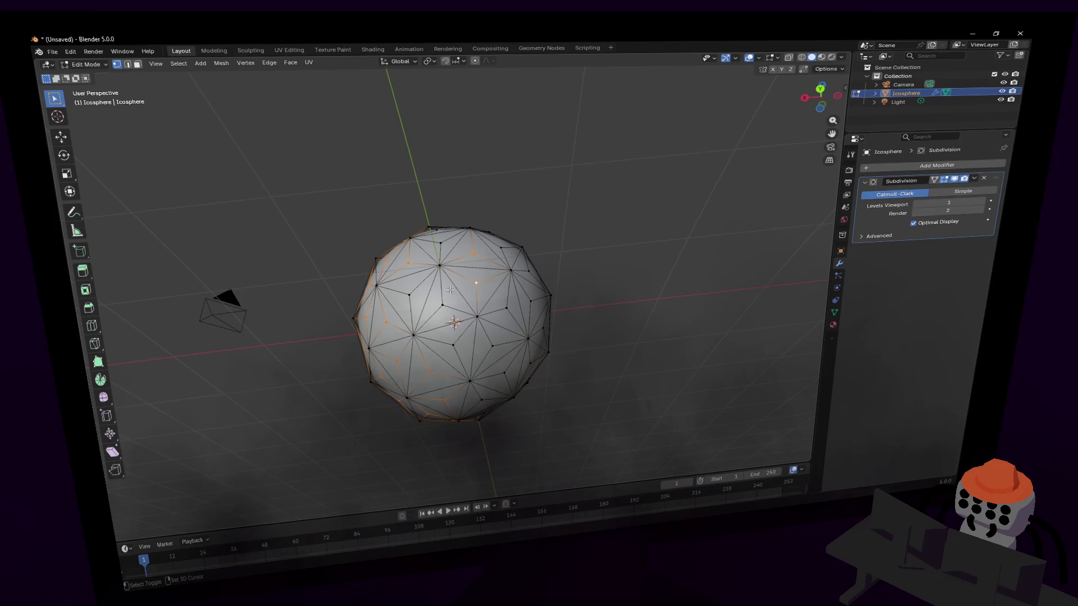
left_click(443, 241, "shift")
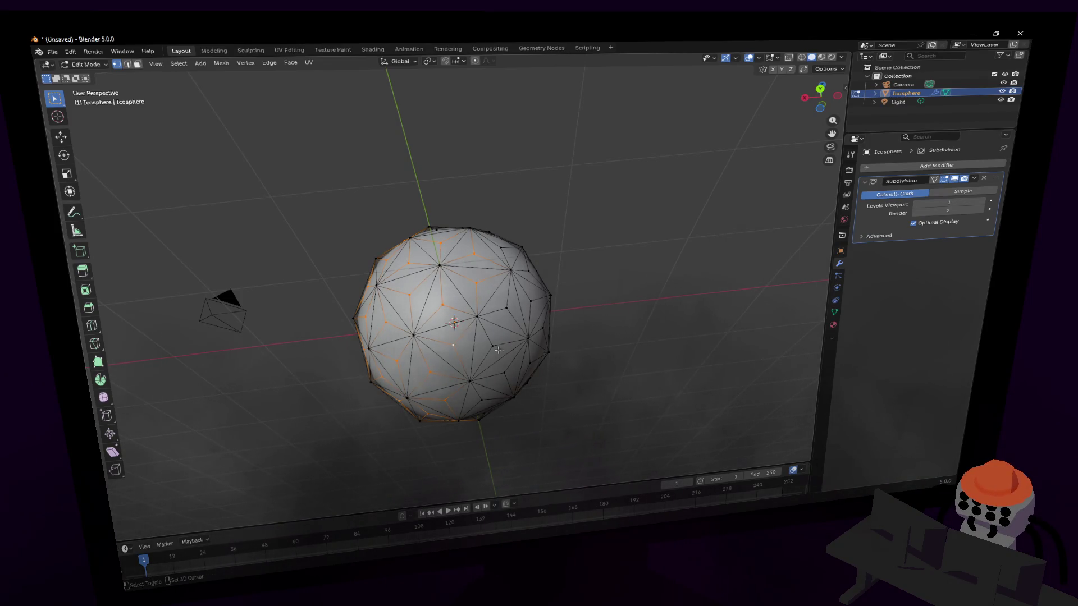
- Scale the selected vertices outward by about 3.67 to form spikes
middle_click_drag(478, 402, 532, 352)
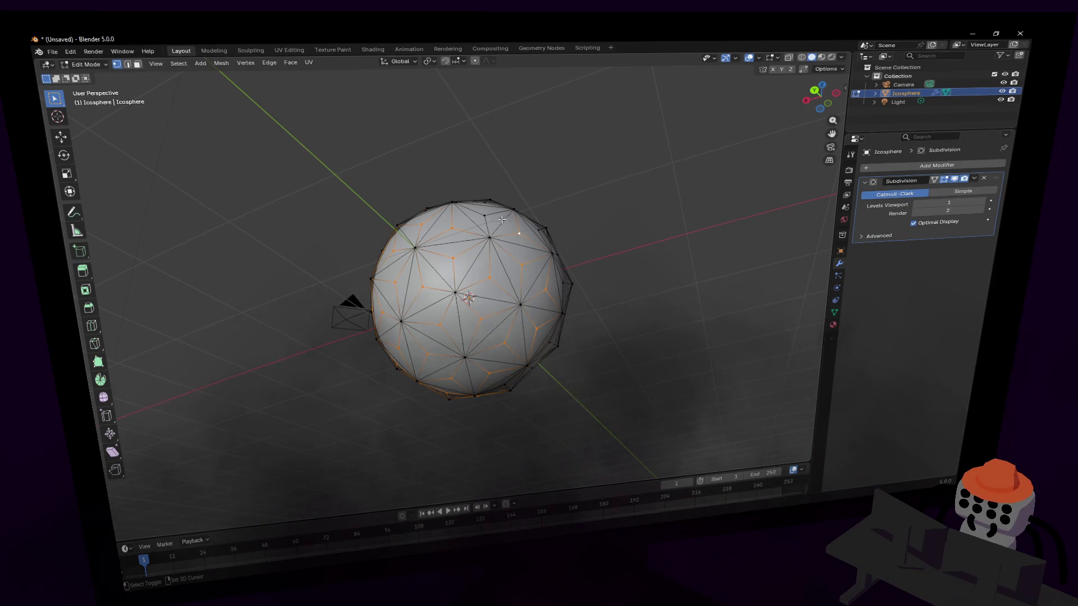
mouse_move(492, 217)
middle_mouse_down()
mouse_move(440, 270)
mouse_move(505, 224)
mouse_move(429, 339)
middle_mouse_up()
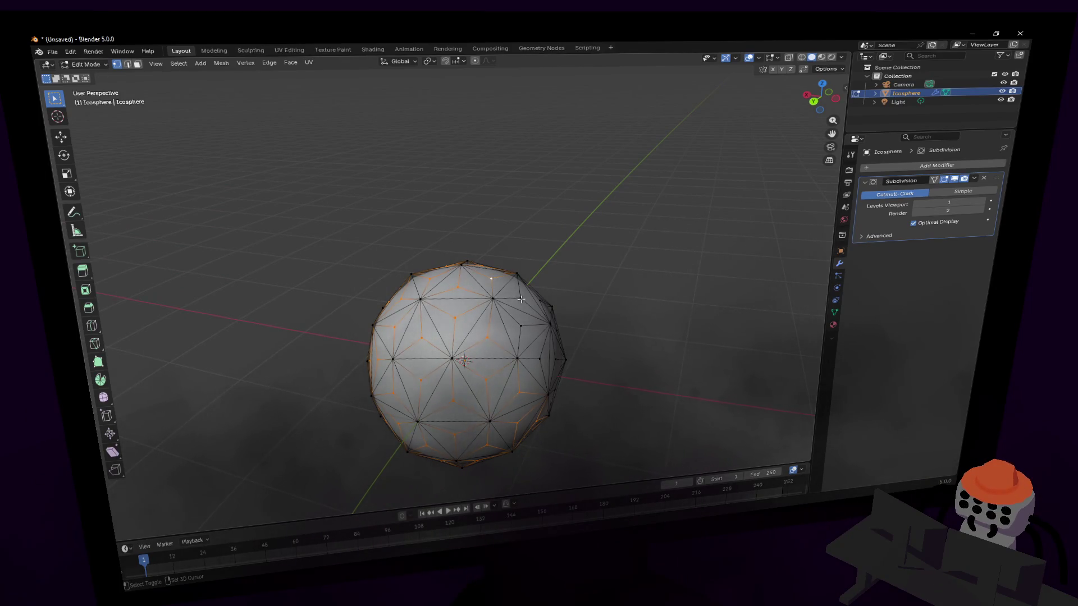
mouse_move(525, 326)
middle_mouse_down()
mouse_move(392, 360)
mouse_move(340, 355)
middle_mouse_up()
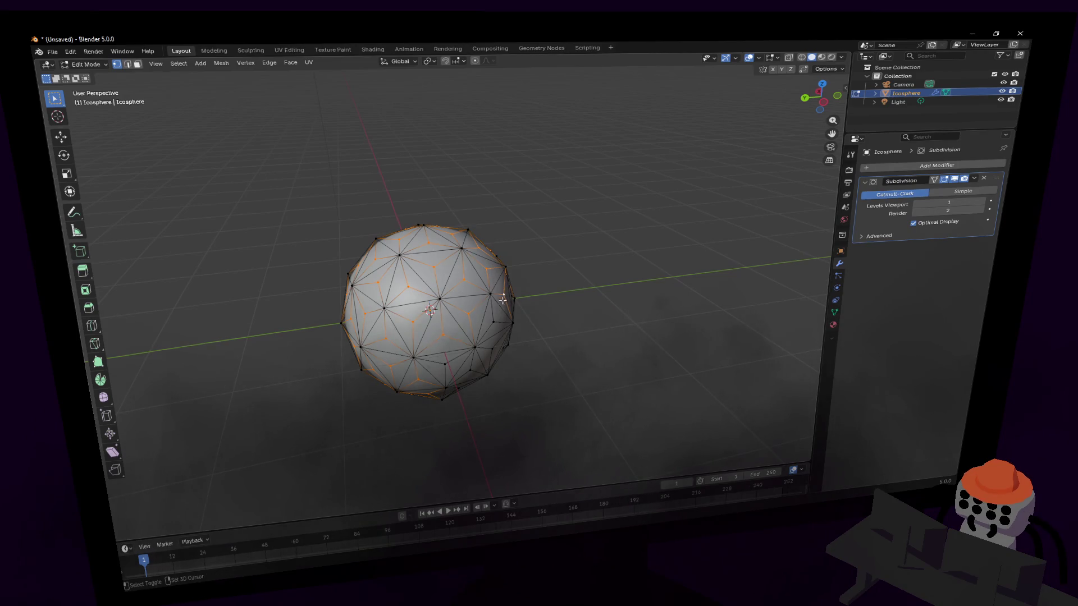
key("shift+grave")
key("w")
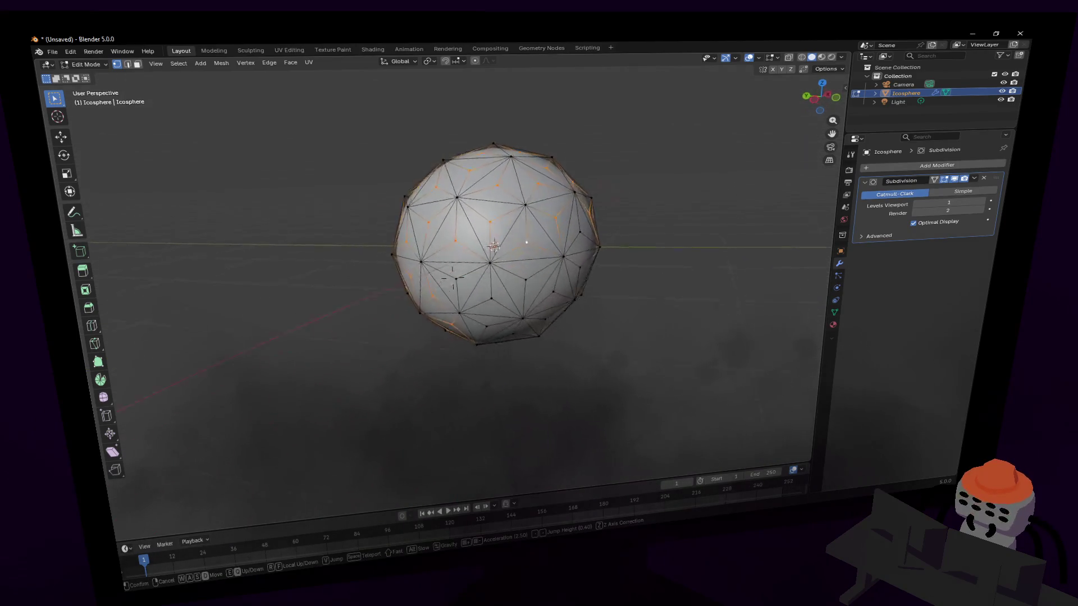
left_click(548, 260)
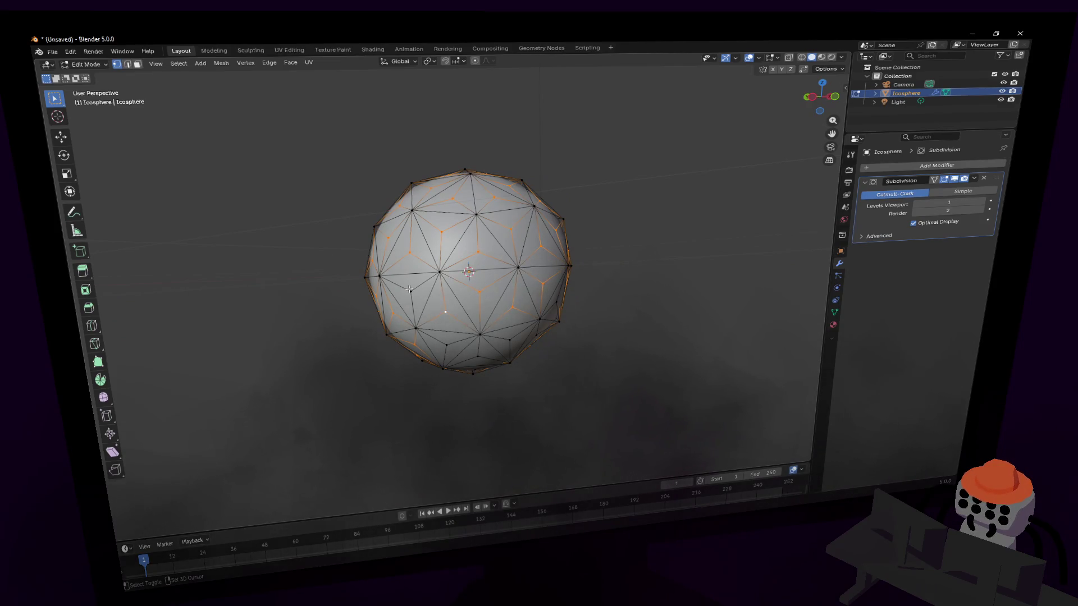
key("shift+grave")
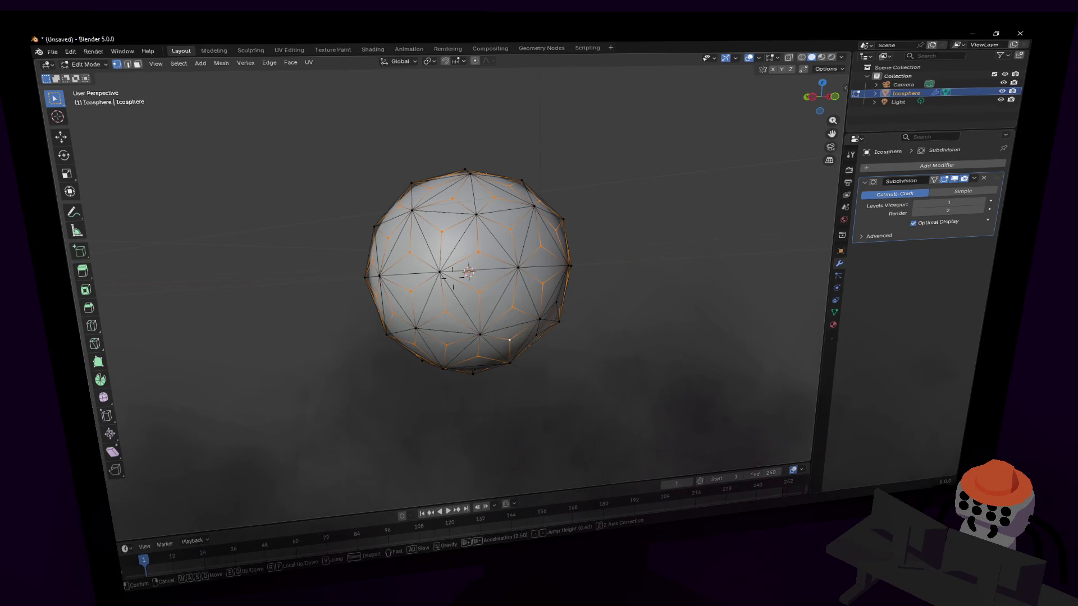
left_click(509, 324)
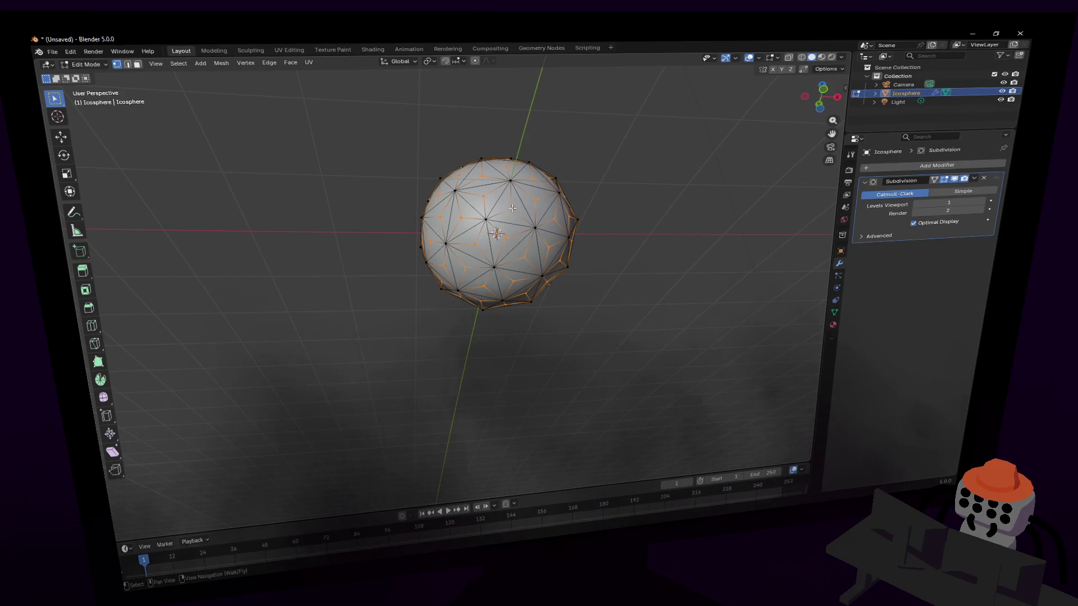
key("shift+grave")
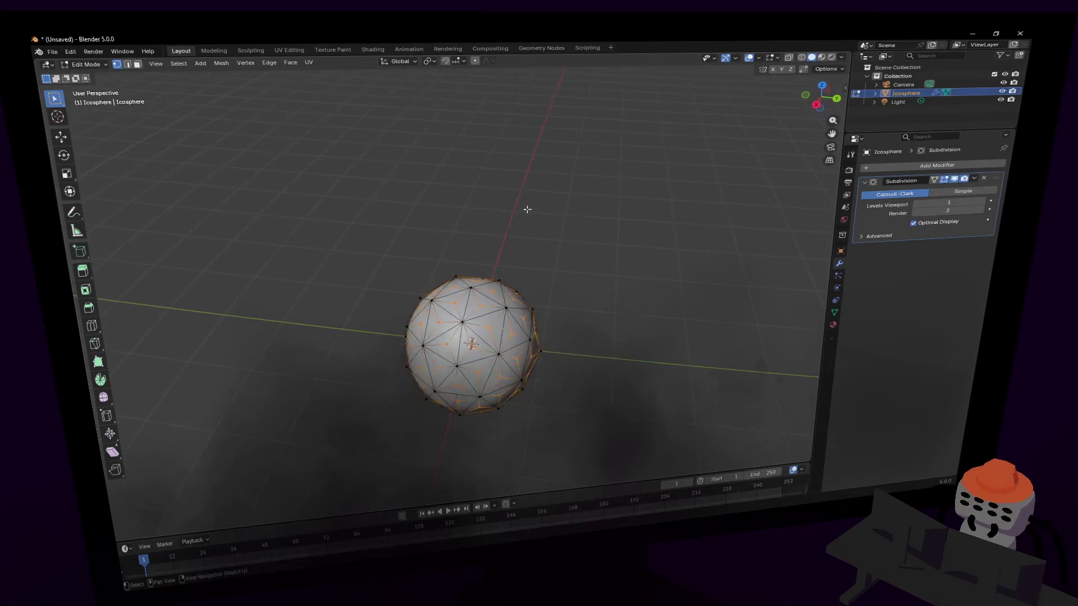
key("Return")
key("s")
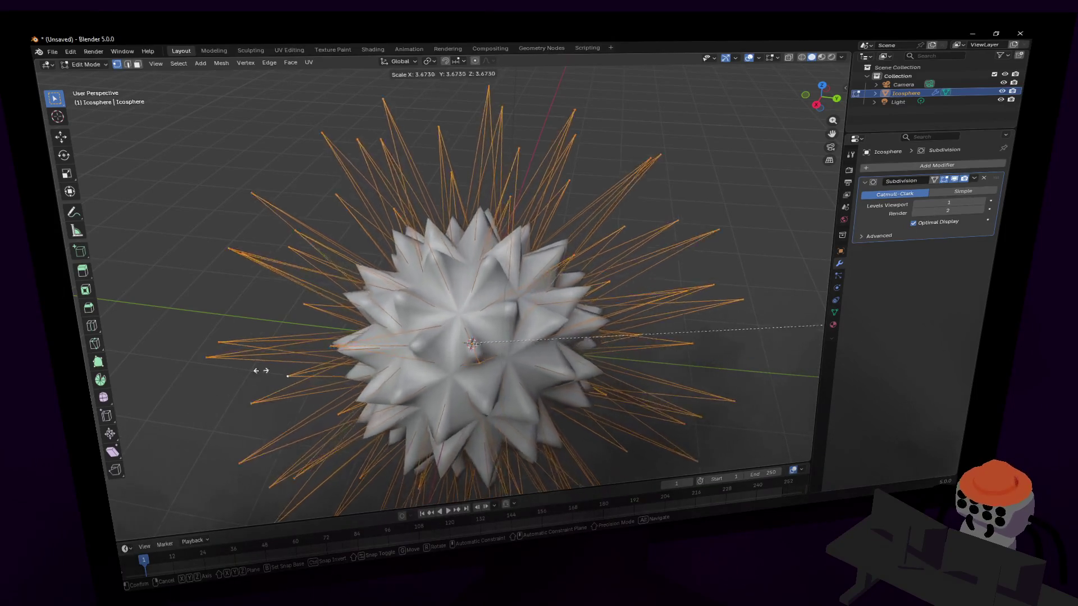
- Confirm the spike scaling and return to Object Mode
left_click(786, 210)
key("shift+grave")
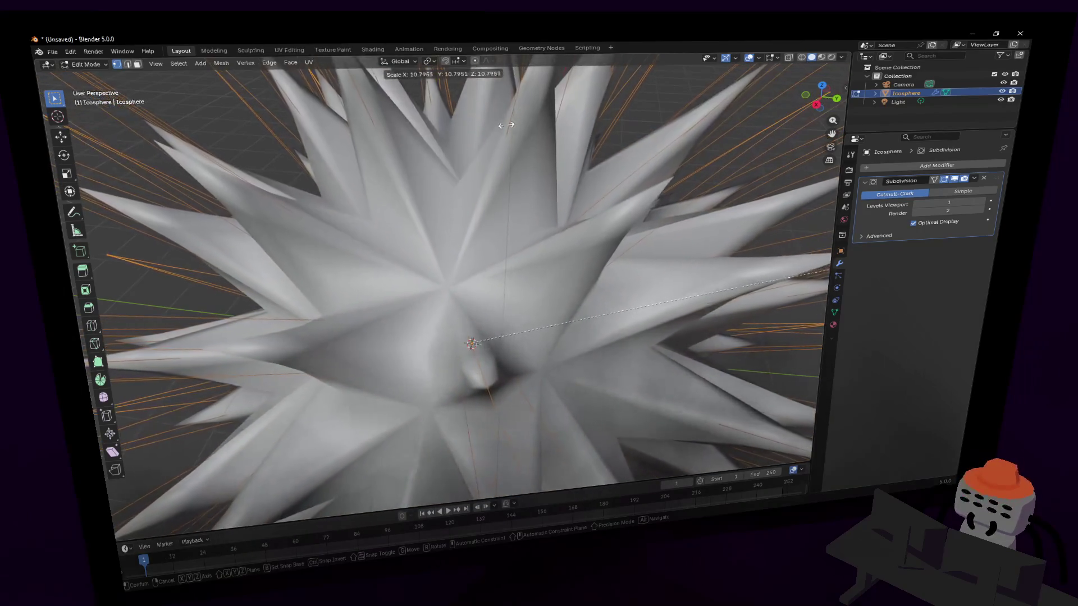
key("s")
key("Return")
key("Tab")
- Toggle the Subdivision modifier's viewport display off and back on
middle_click_drag(494, 187, 463, 162)
left_click(954, 179)
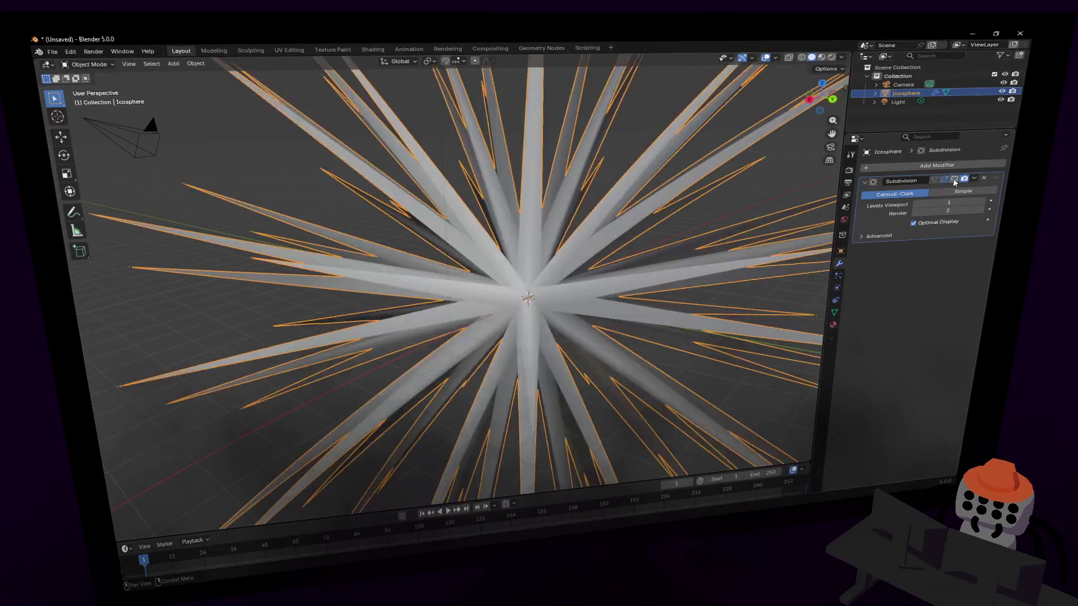
left_click(954, 181)
middle_click_drag(715, 233, 651, 231)
- Orbit to inspect the spiky star from above, then deselect it
key("shift+grave")
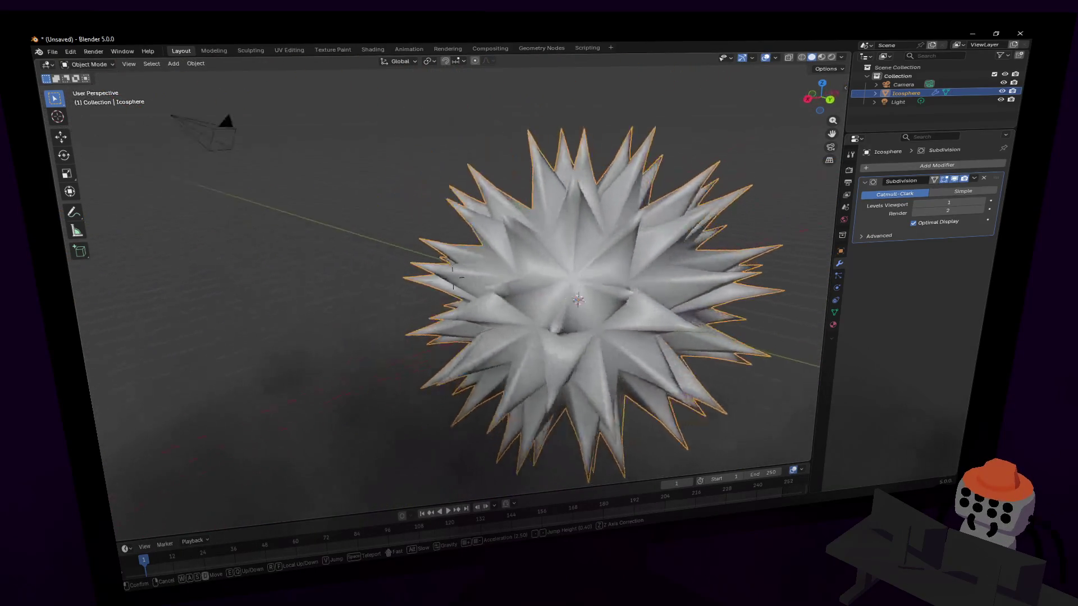
key("s")
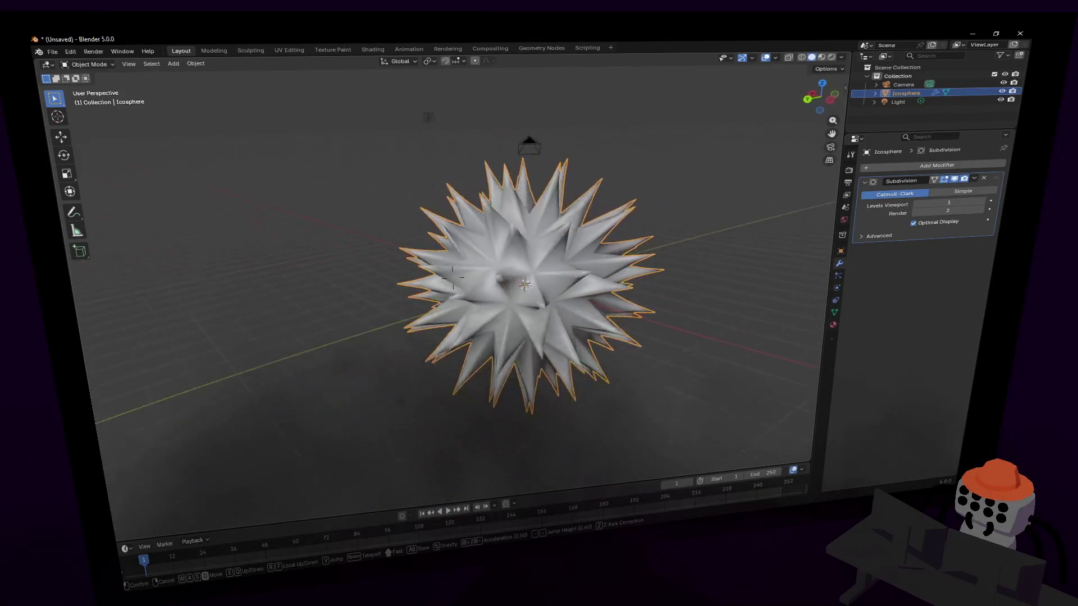
key("w")
key("Return")
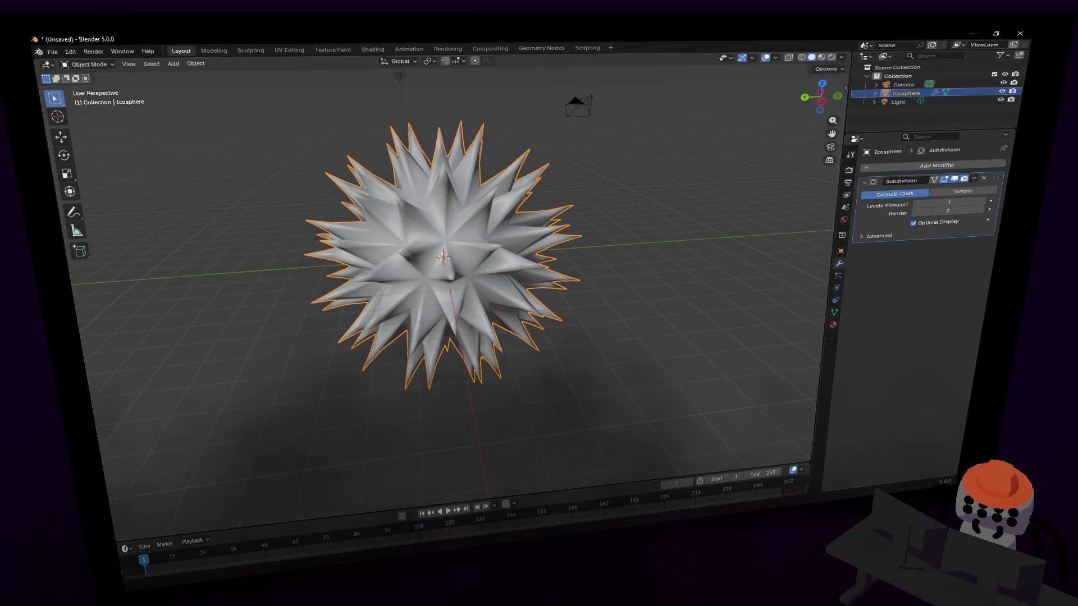
middle_click_drag(509, 262, 684, 238)
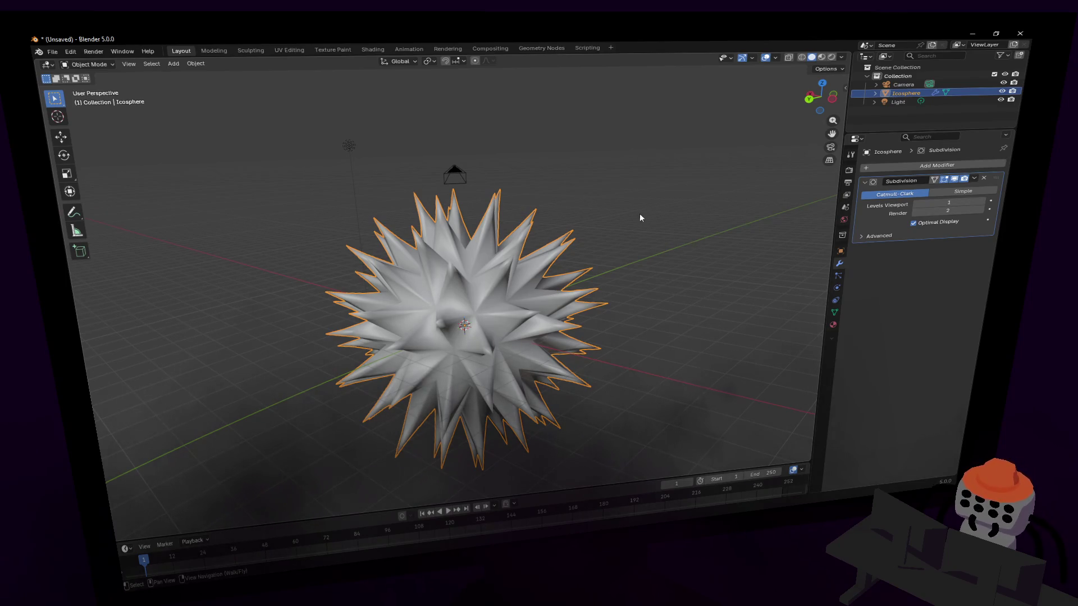
left_click(658, 264)
key("shift+a")
mouse_move(621, 264)
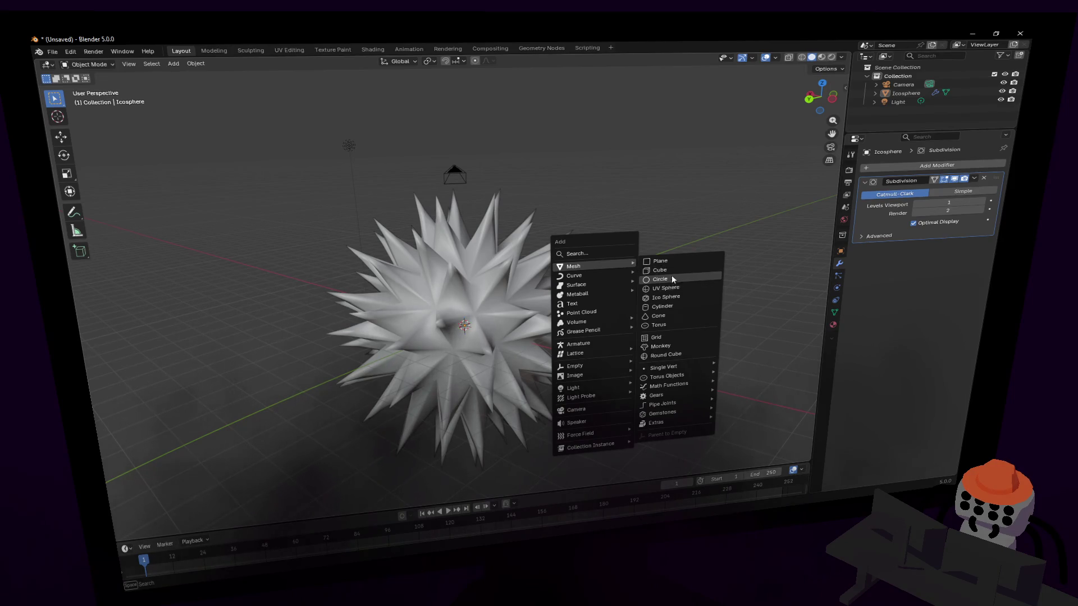
- Add a new icosphere, resize it slightly smaller, and shade it smooth
left_click(676, 297)
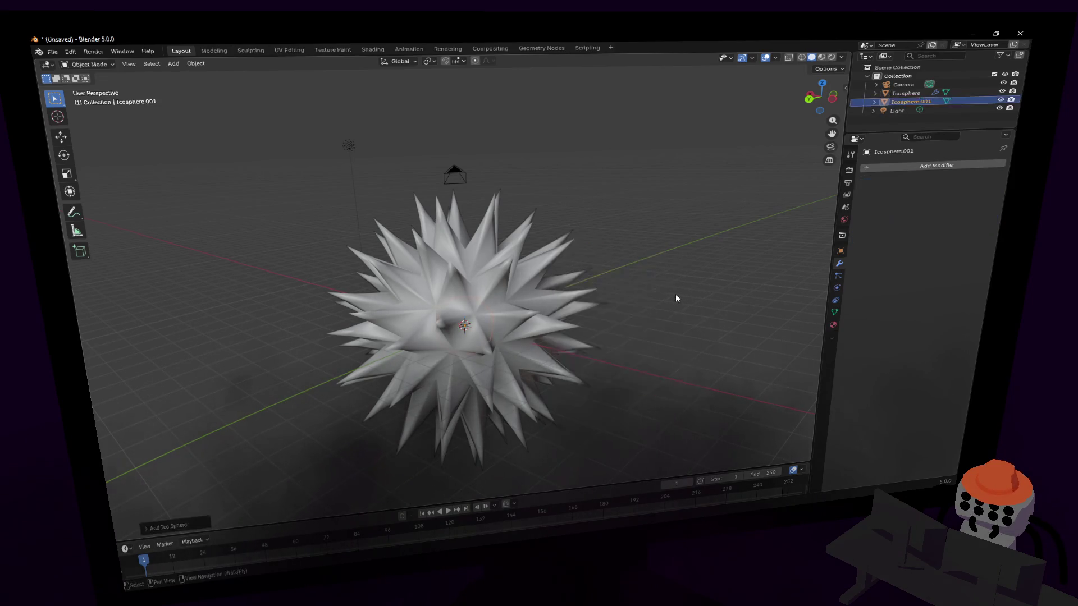
key("s")
left_click(94, 216)
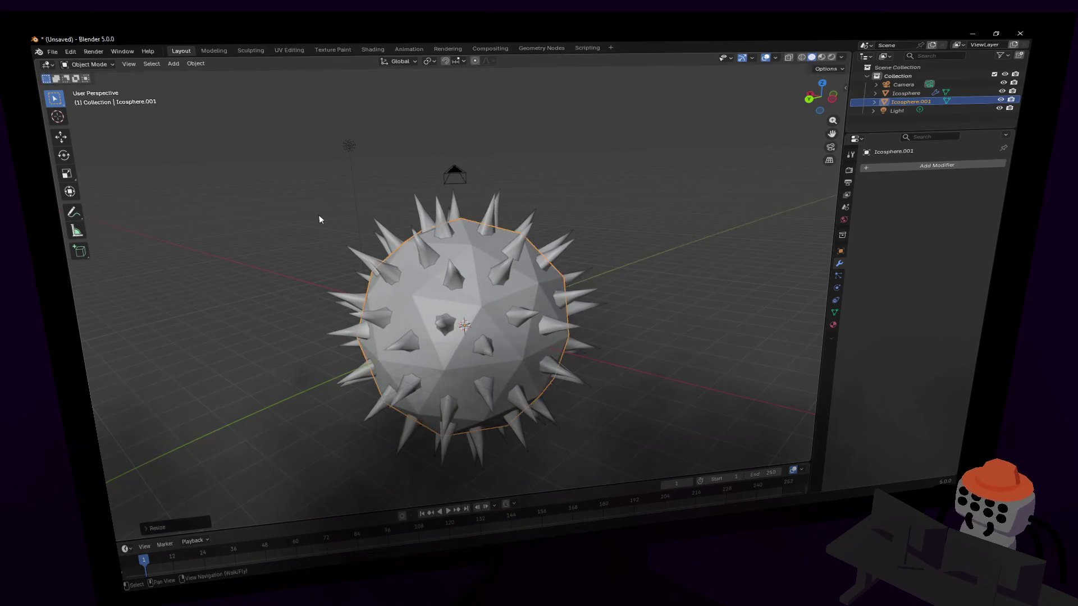
right_click(671, 225)
left_click(671, 224)
key("Tab")
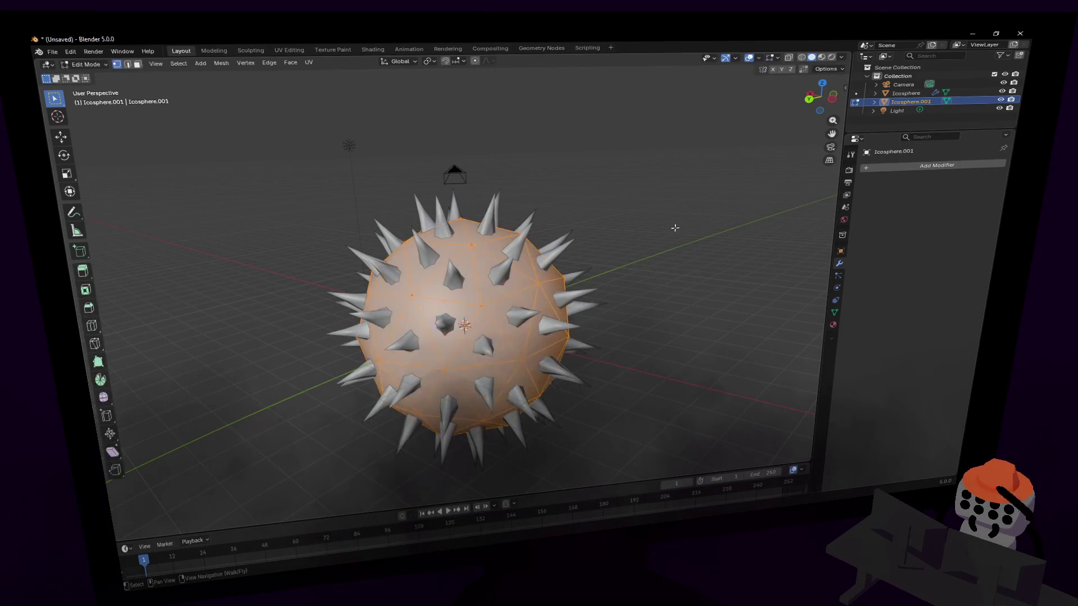
key("Tab")
key("s")
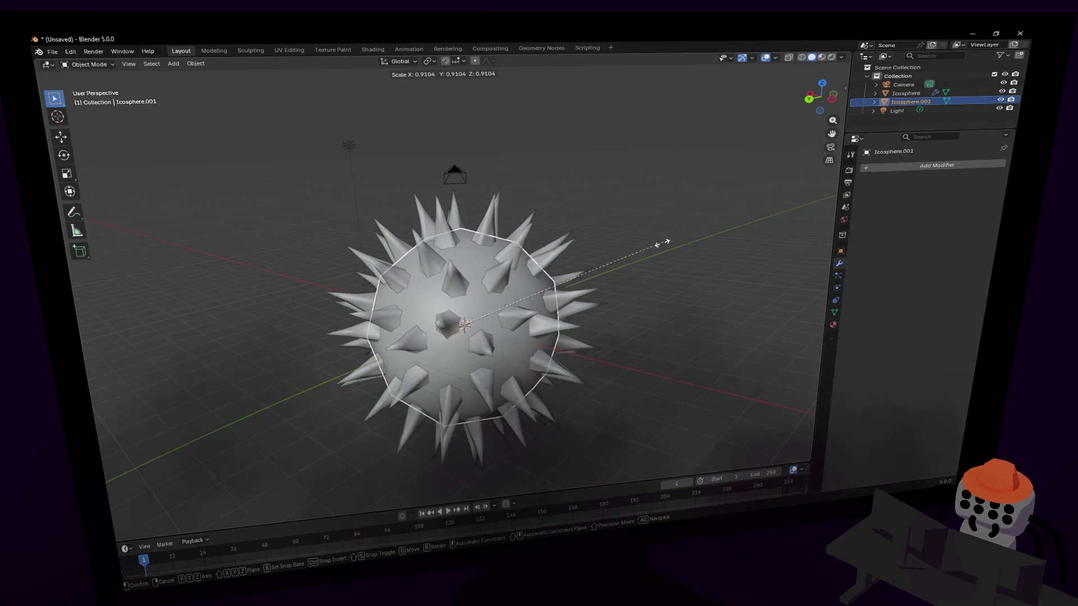
left_click(567, 260)
- Remove the star's Subdivision modifier and delete the spiky star
left_click(565, 253)
key("Tab")
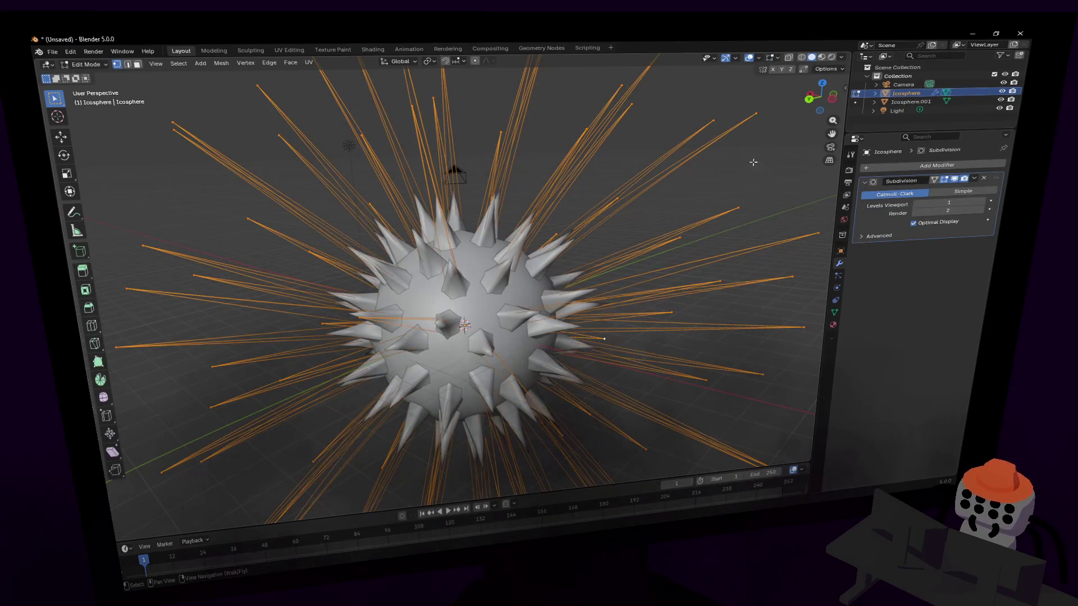
left_click(954, 179)
left_click(955, 180)
left_click(956, 181)
left_click(956, 180)
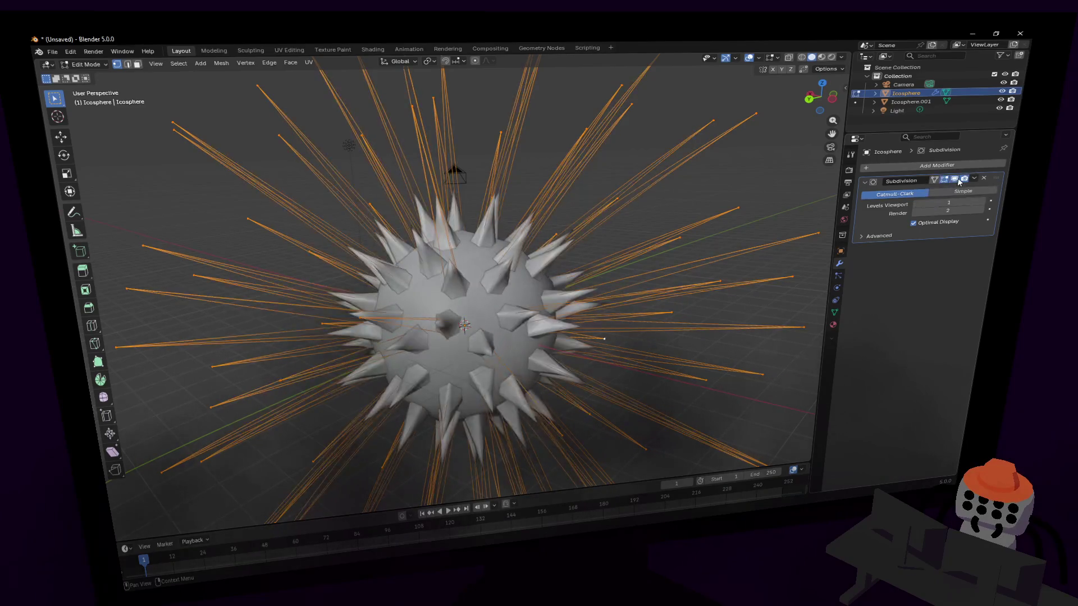
left_click(983, 178)
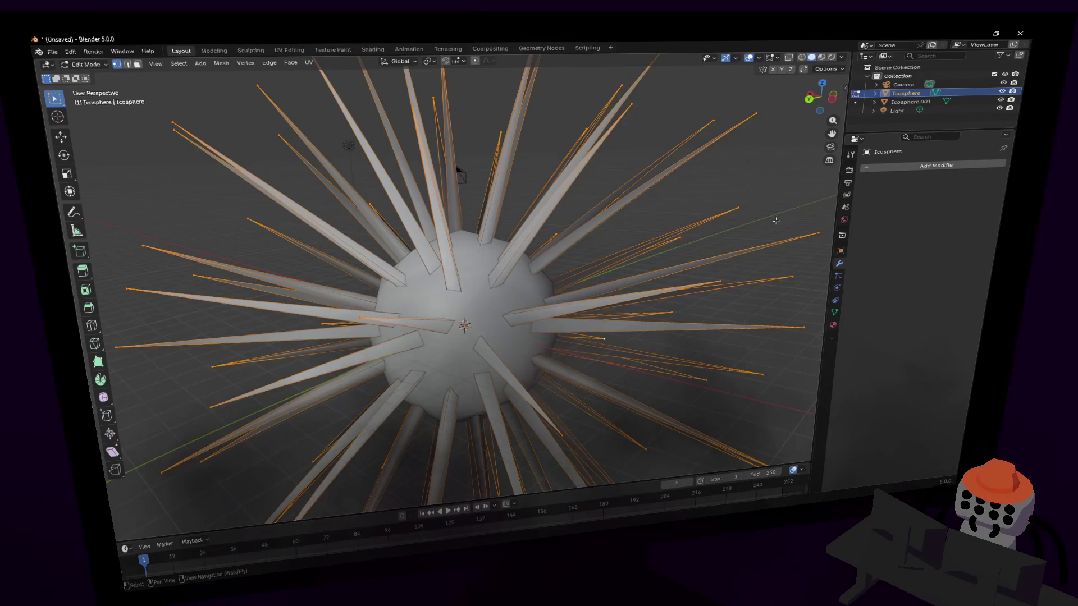
key("Tab")
left_click(663, 163)
key("Delete")
- Select Icosphere.001 and inspect its faces in Edit Mode
left_click(501, 291)
key("Tab")
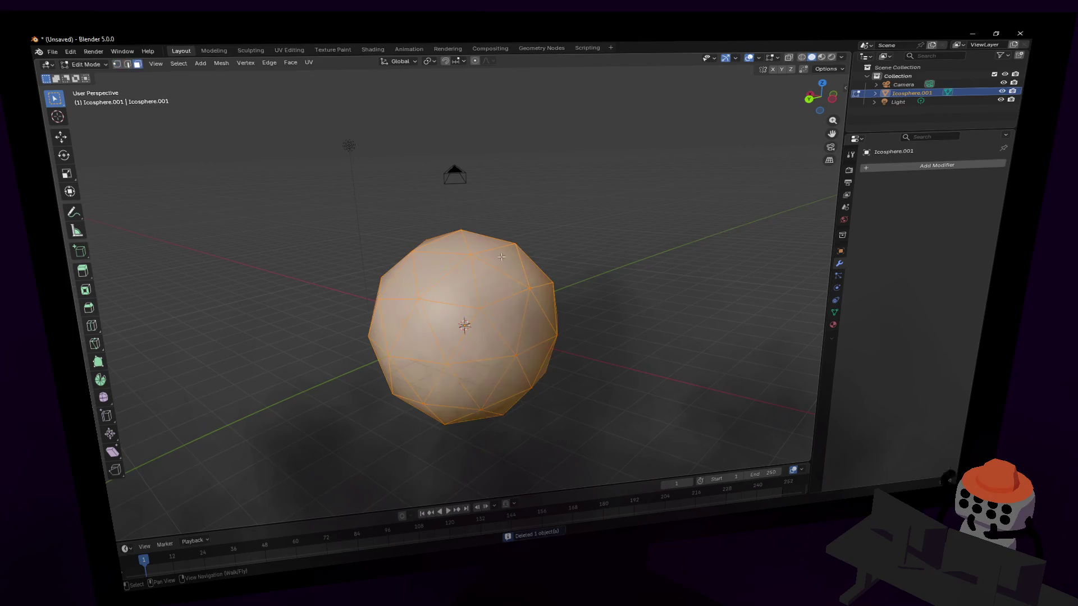
left_click(501, 256)
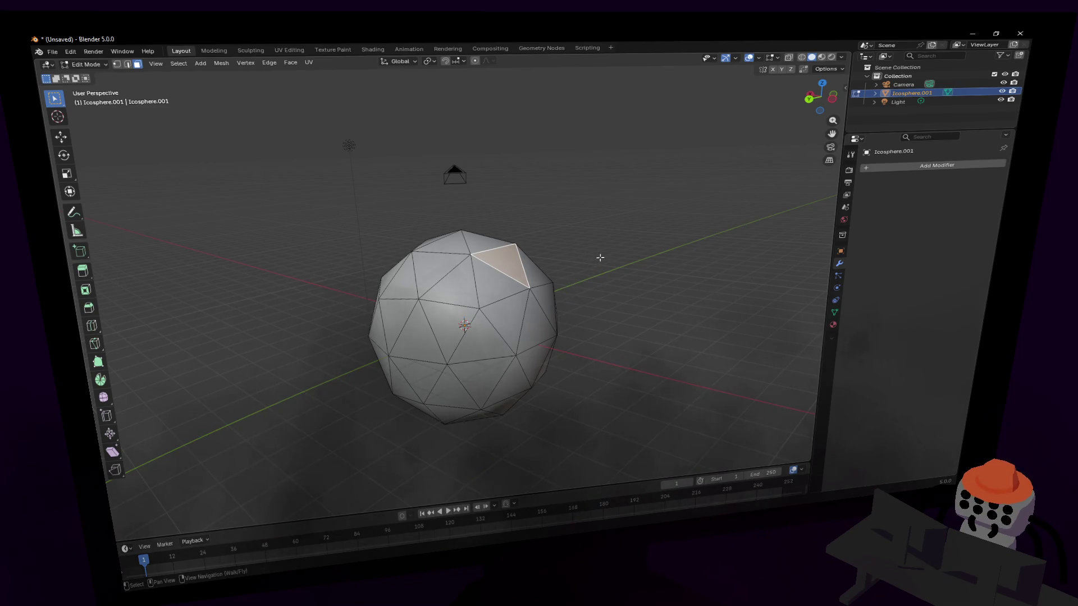
key("1")
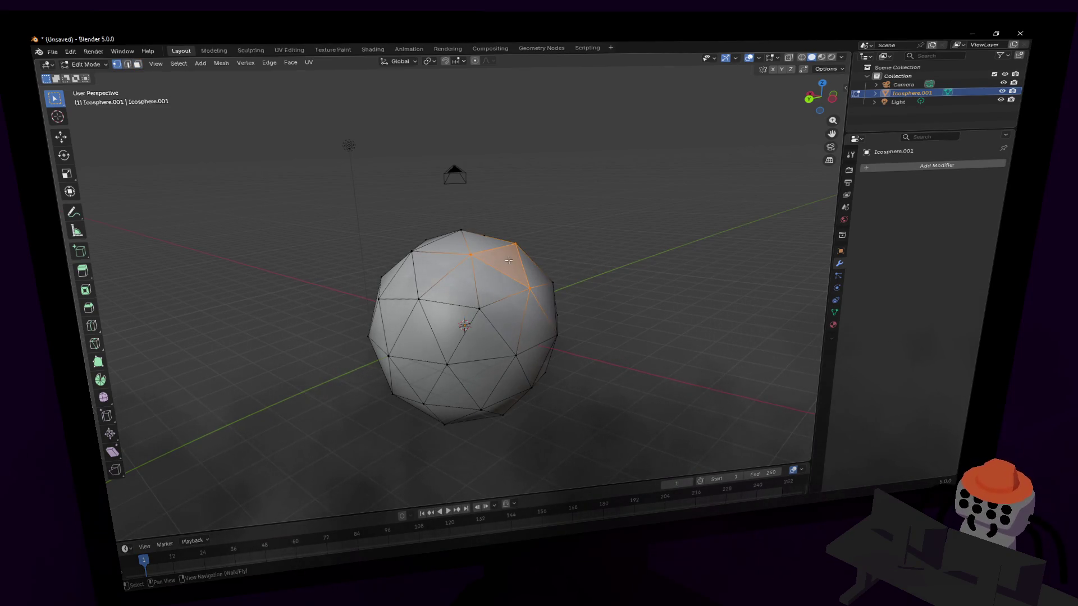
key("3")
key("Tab")
- Delete the remaining sphere, leaving only the camera and light
left_click(531, 261)
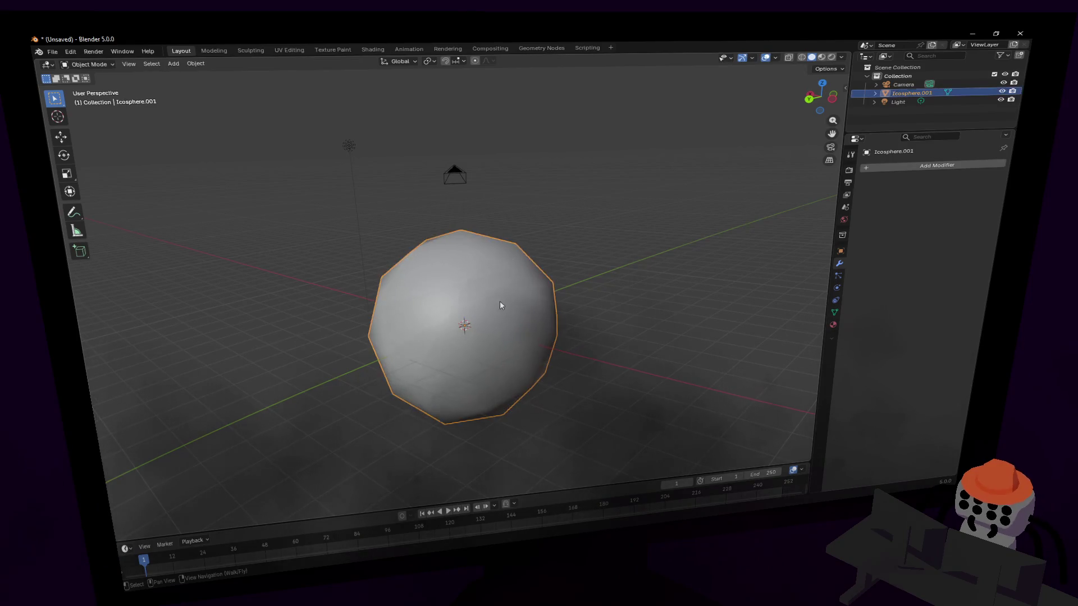
left_click(499, 301)
key("Delete")
key("shift+a")
- Add an Ico Sphere with 1 subdivision at the origin
mouse_move(527, 280)
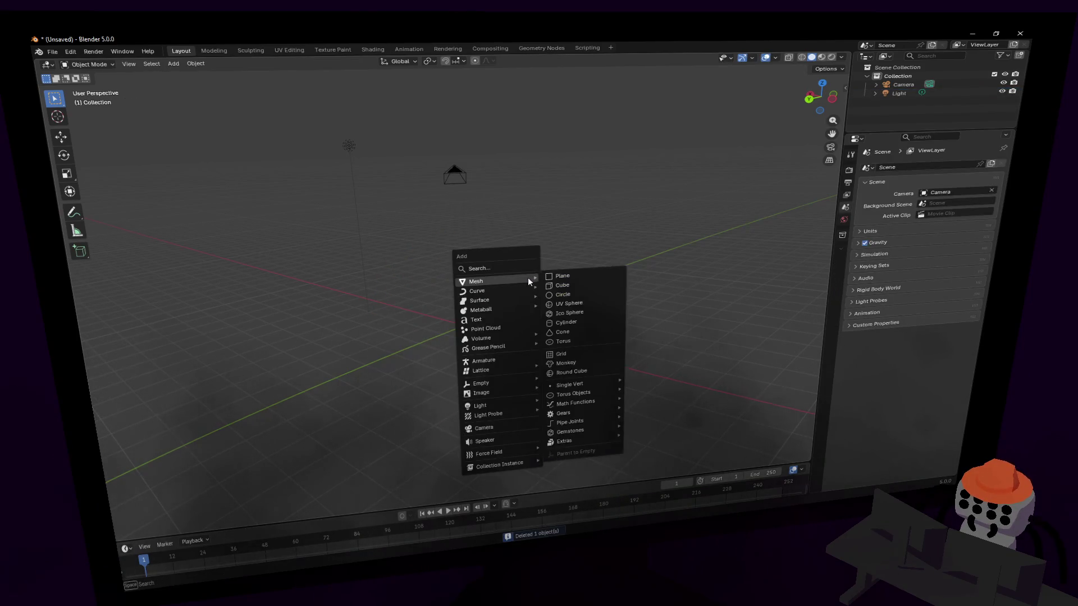
left_click(570, 312)
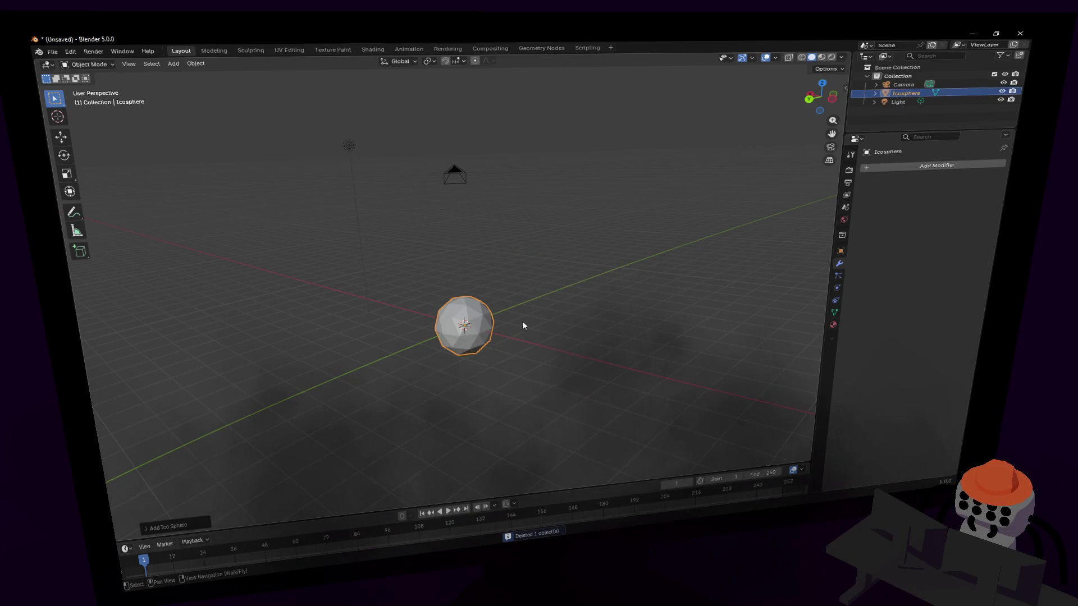
type("3")
key("Return")
key("shift+grave")
key("w")
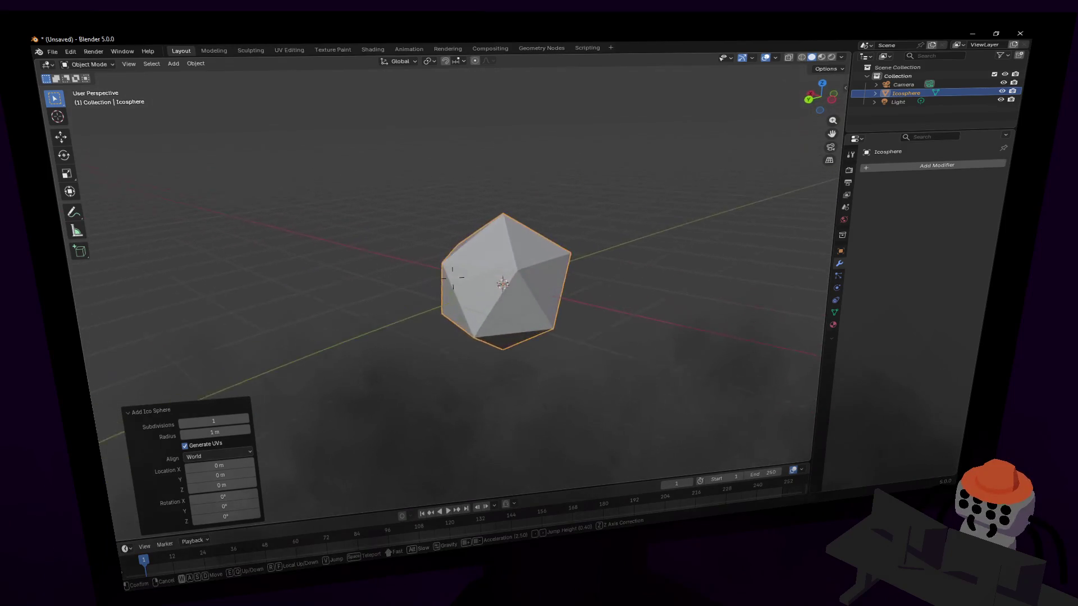
left_click(453, 277)
- In Edit Mode, poke every face of the icosphere
key("Tab")
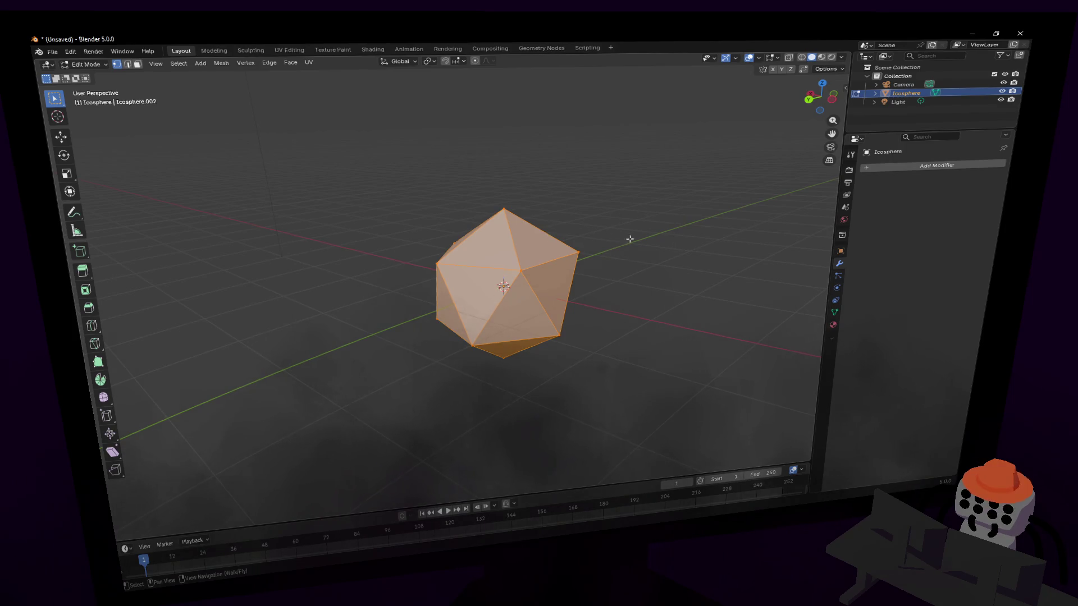
left_click(290, 62)
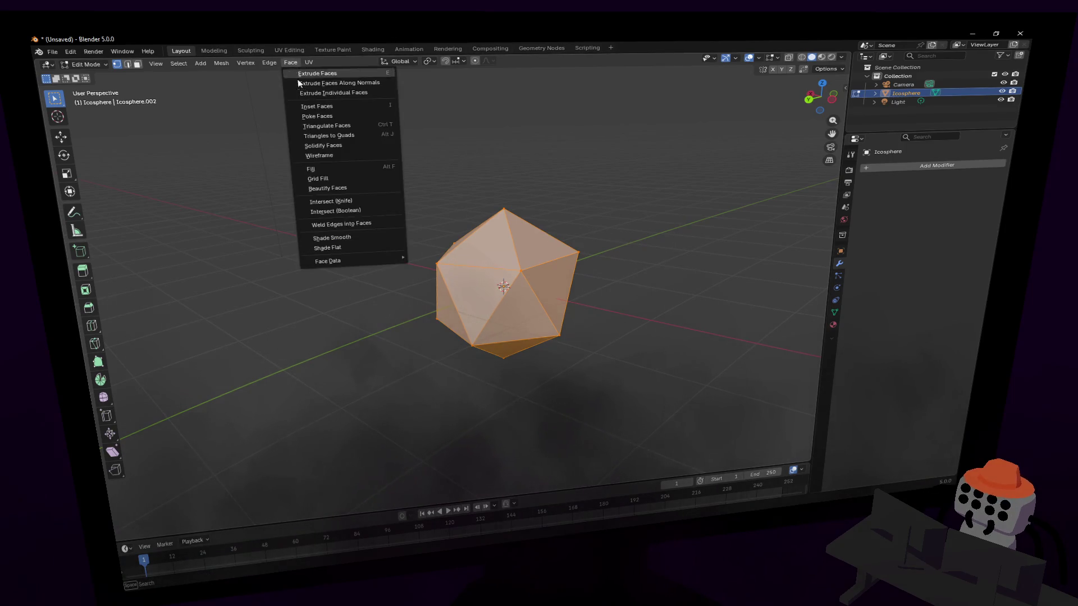
left_click(336, 119)
- Select the new centre vertices and scale them outward about 3.3
left_click(529, 250)
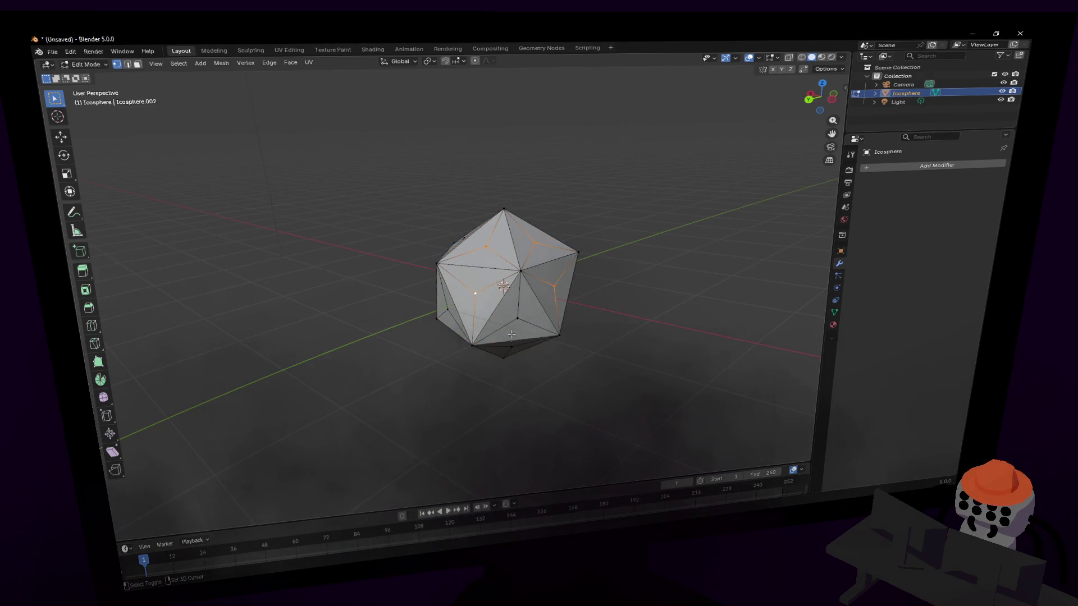
mouse_move(451, 314)
middle_mouse_down()
mouse_move(466, 312)
mouse_move(392, 317)
mouse_move(413, 306)
mouse_move(403, 303)
middle_mouse_up()
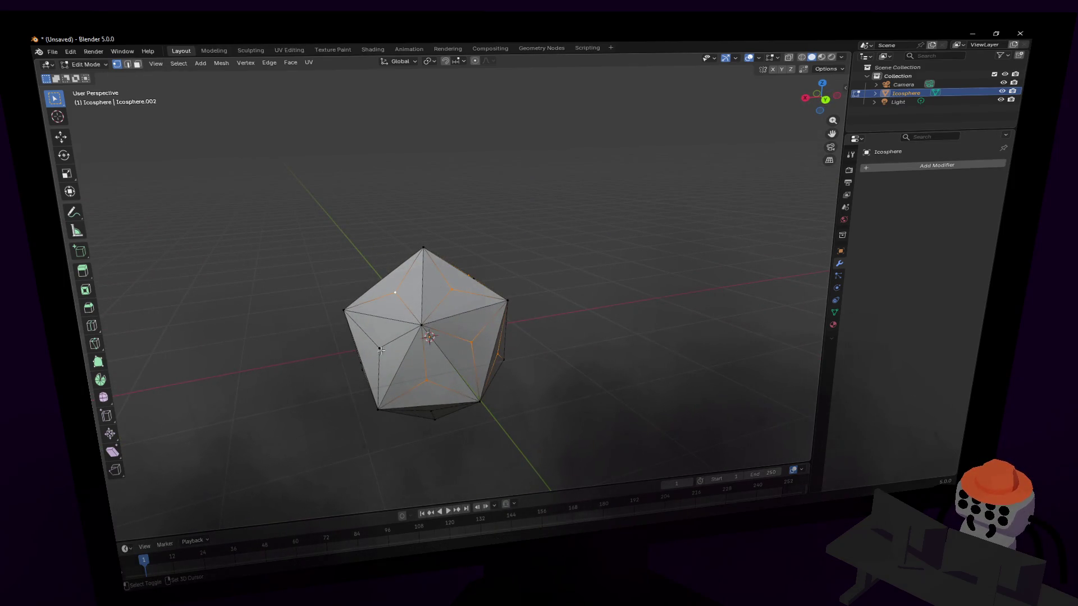
middle_click_drag(438, 411, 443, 411)
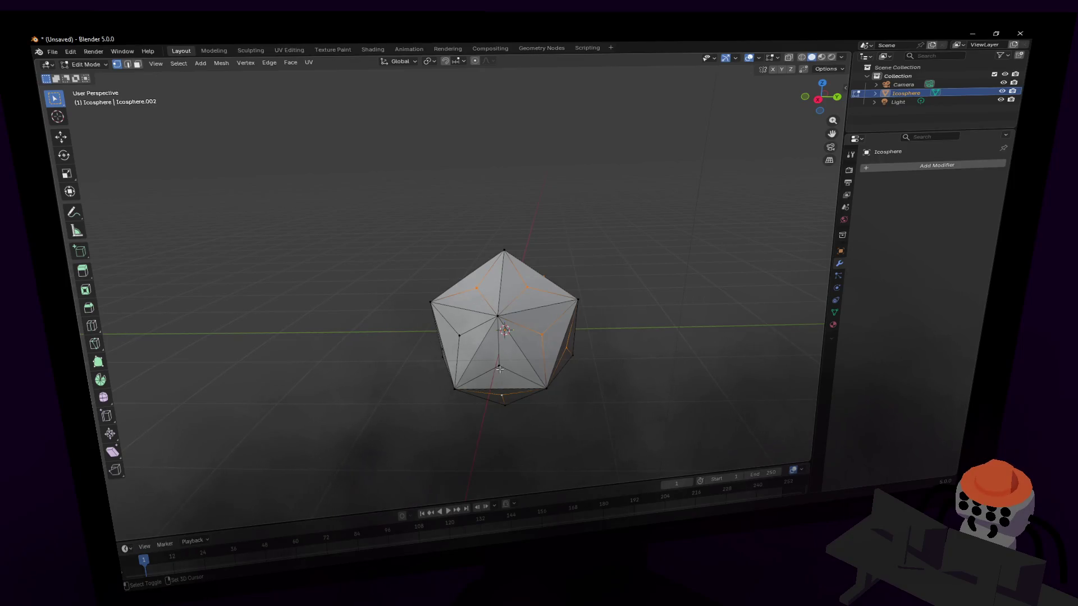
key("shift+grave")
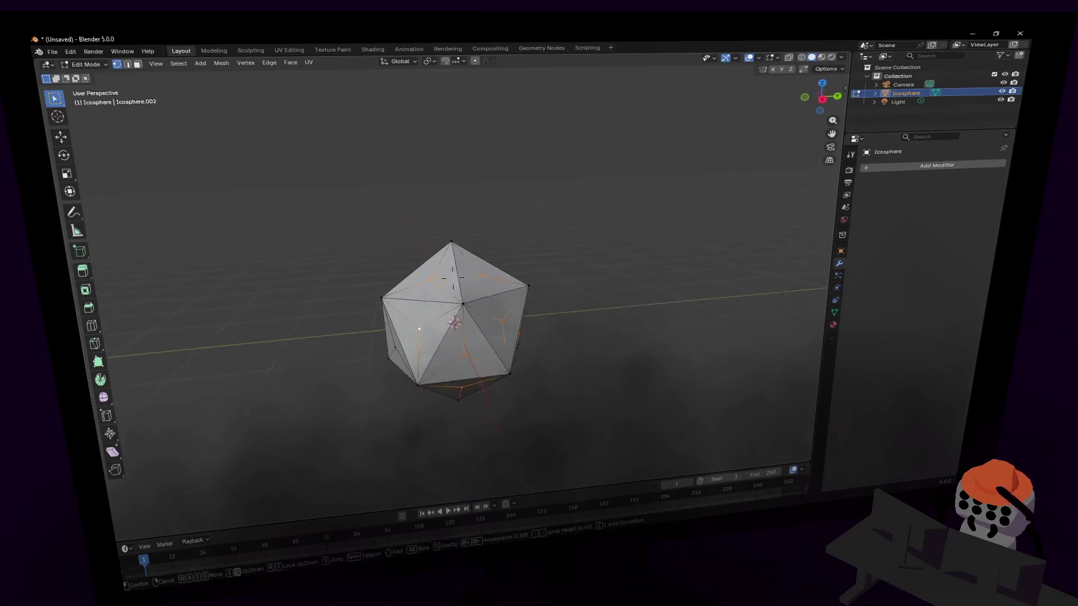
key("a")
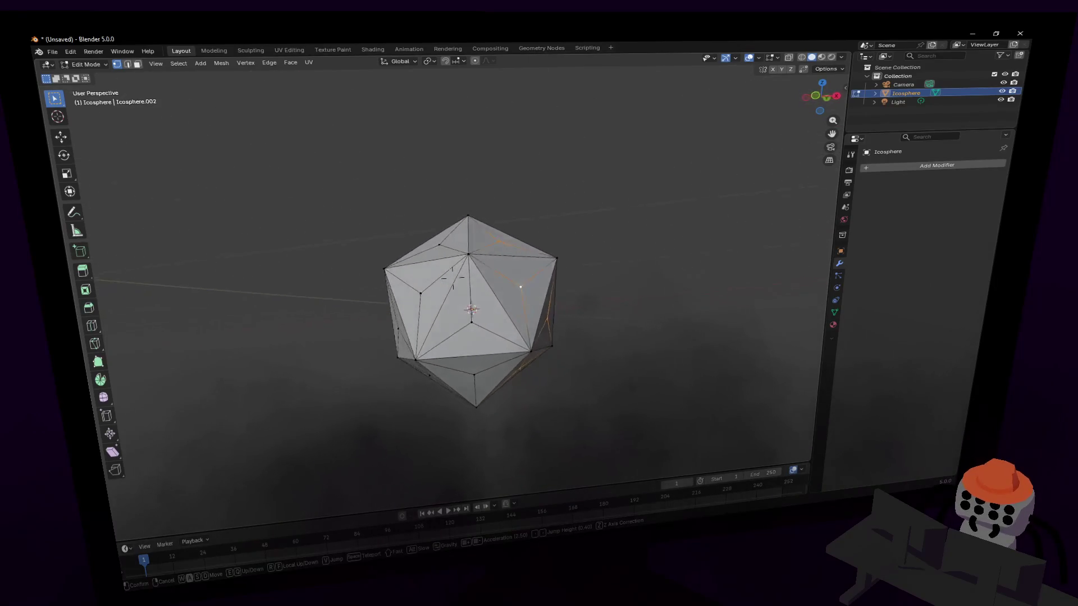
left_click(488, 348)
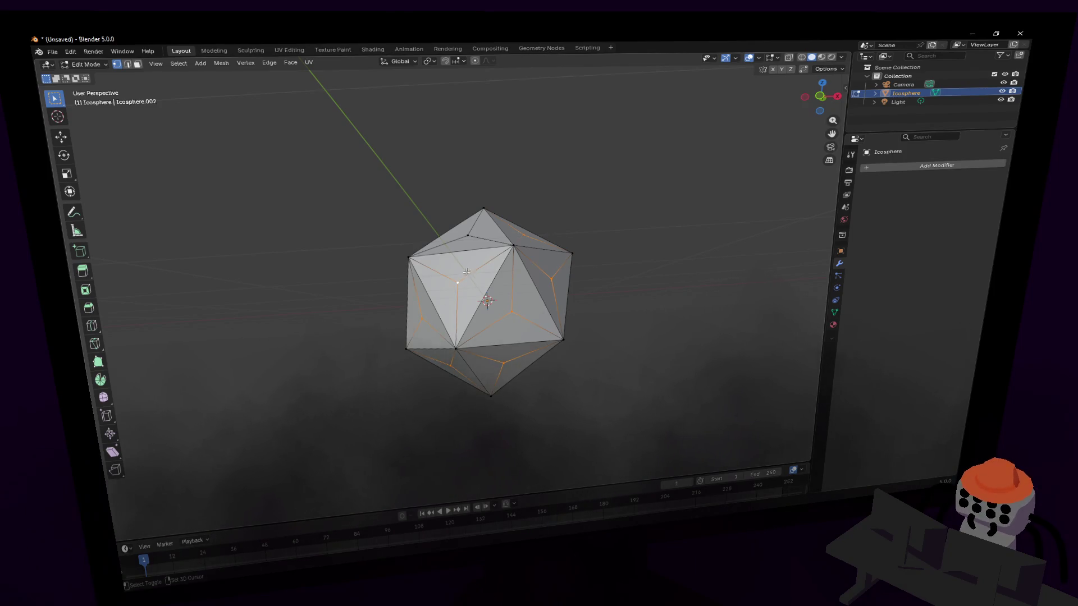
key("shift+grave")
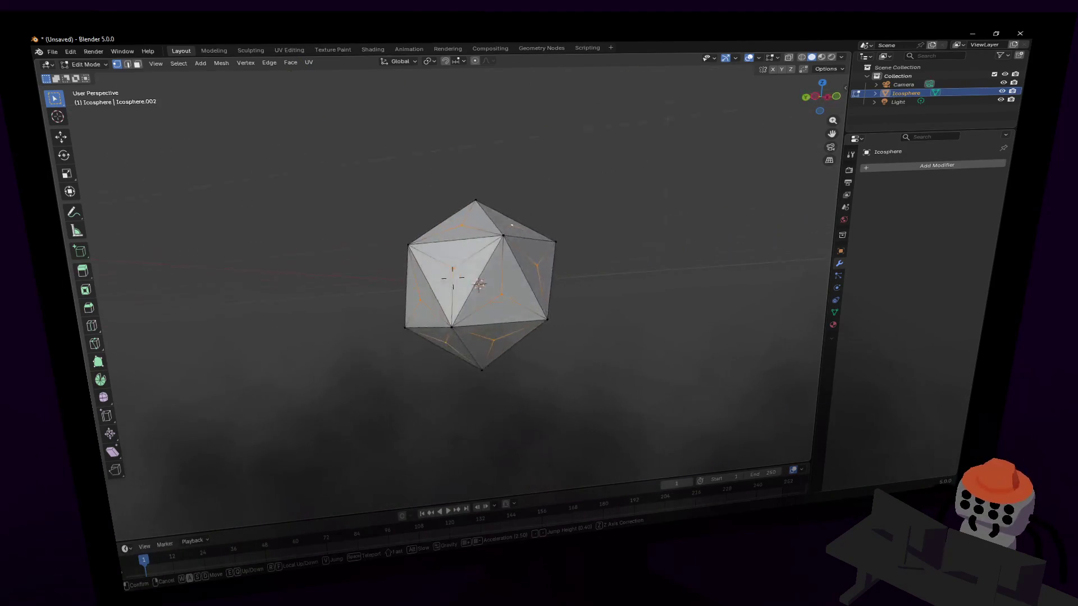
left_click(469, 269)
key("s")
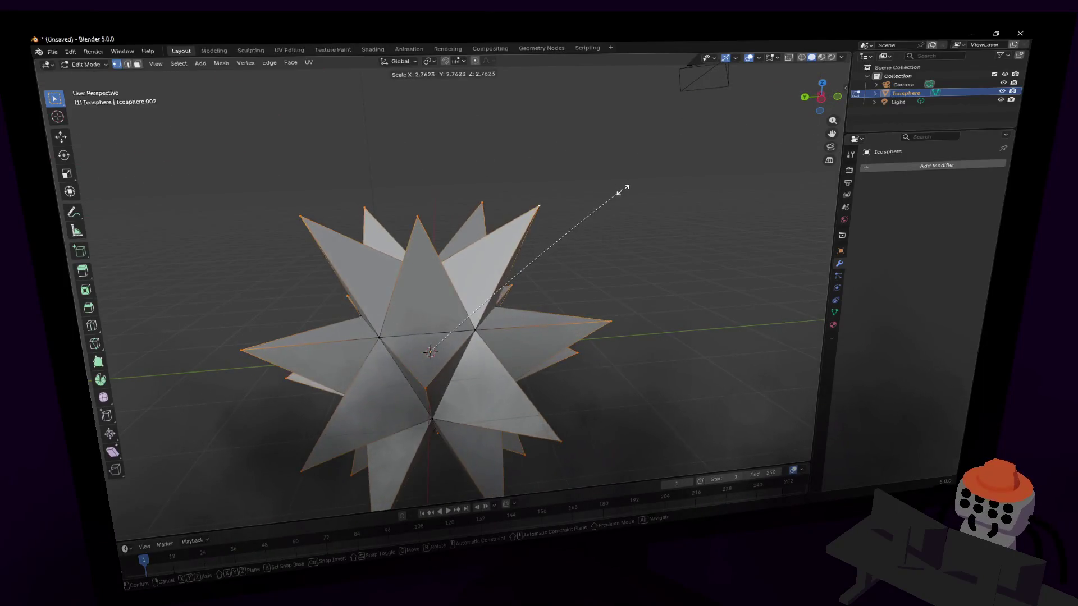
- Confirm the star's 3.273 scale and fly the view closer to the star
left_click(674, 169)
key("shift+grave")
key("s")
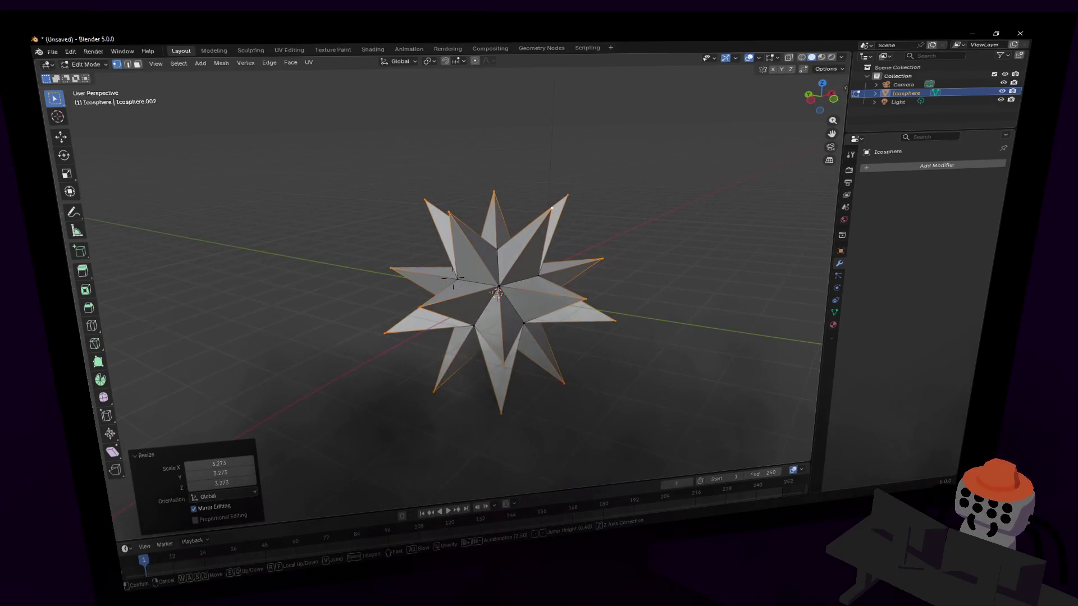
key("w")
left_click(668, 183)
- Back in Object Mode, add a new Ico Sphere and scale it up to about 1.96
key("Tab")
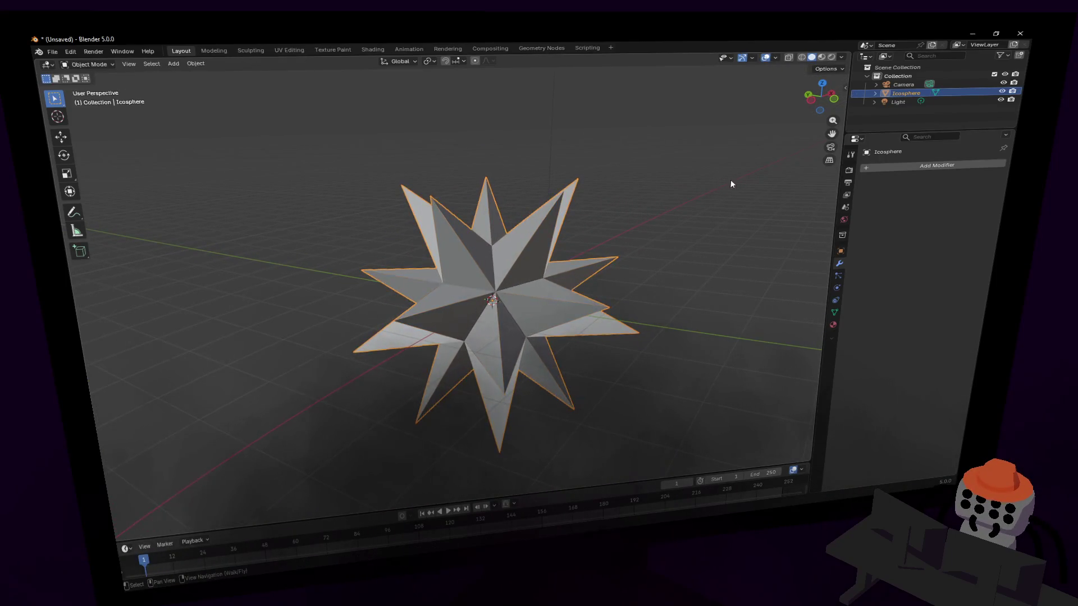
left_click(745, 176)
key("shift+a")
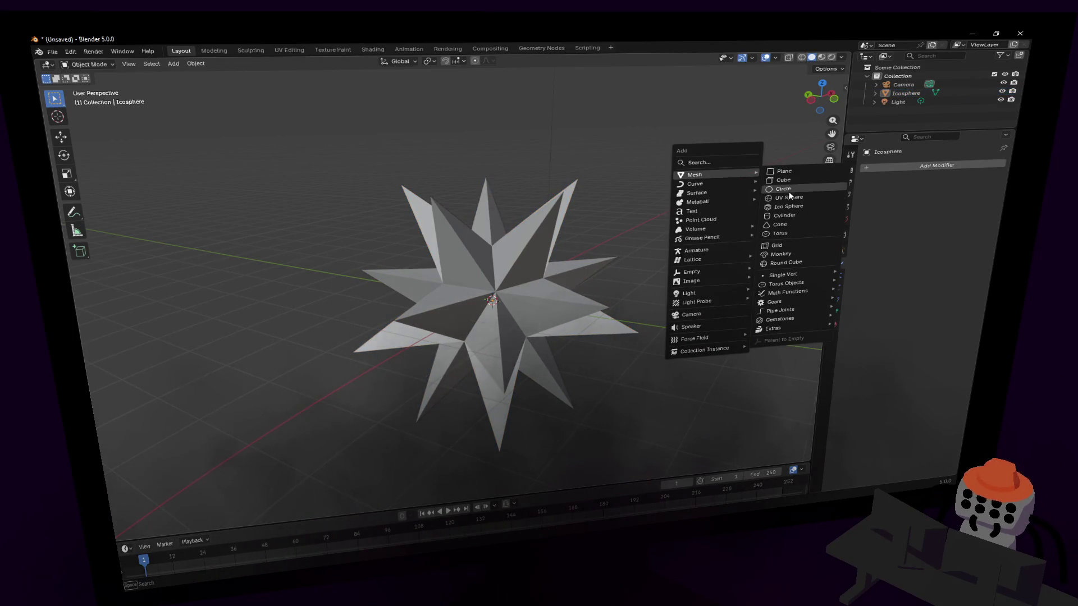
left_click(783, 205)
key("s")
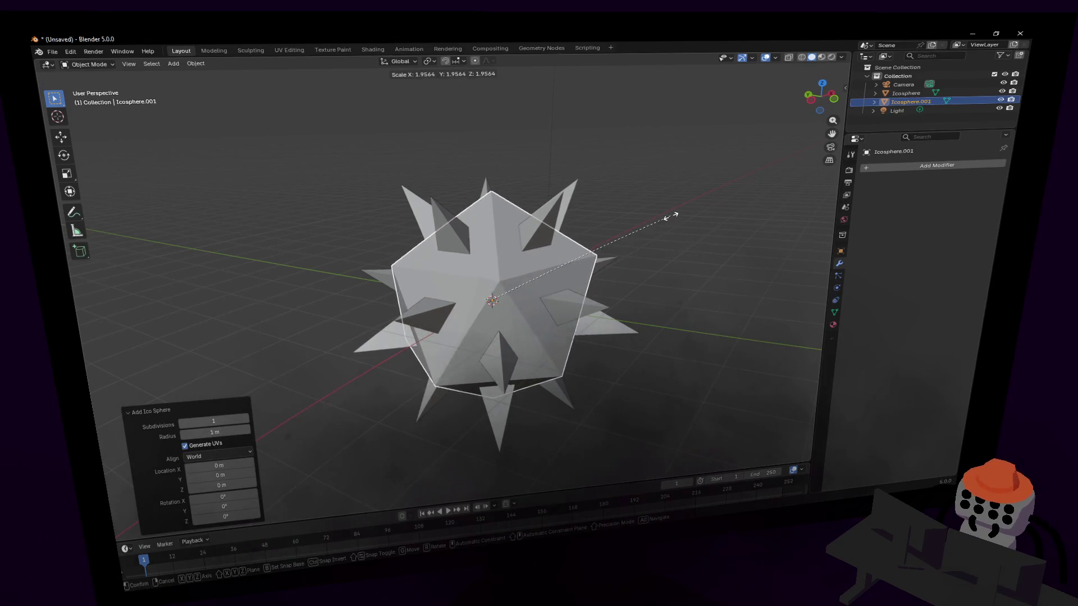
left_click(664, 221)
- Shade the new inner sphere smooth
key("Tab")
key("Tab")
left_click(650, 206)
right_click(614, 216)
key("Escape")
left_click(581, 247)
right_click(580, 247)
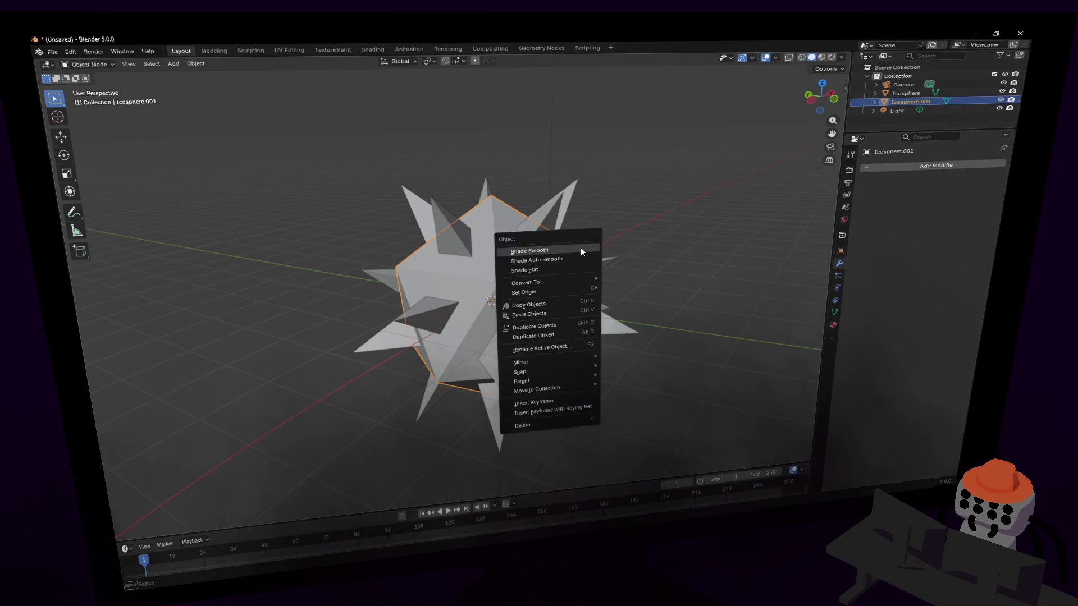
left_click(581, 248)
- Select the inner sphere Icosphere.001 and bring up the Add Modifier list
left_click(655, 213)
key("shift+grave")
key("s")
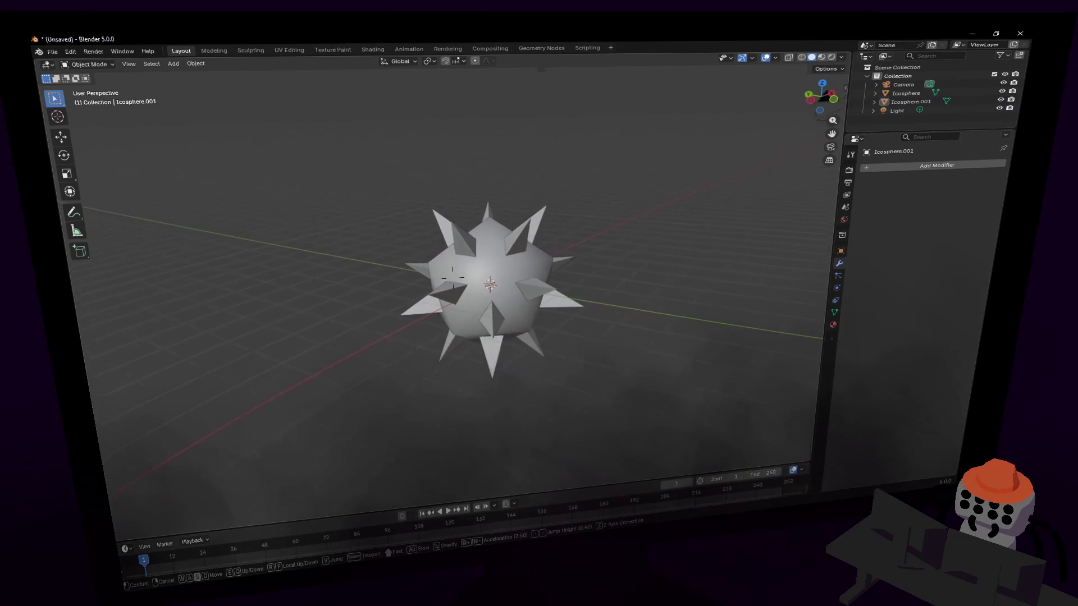
key("w")
left_click(641, 229)
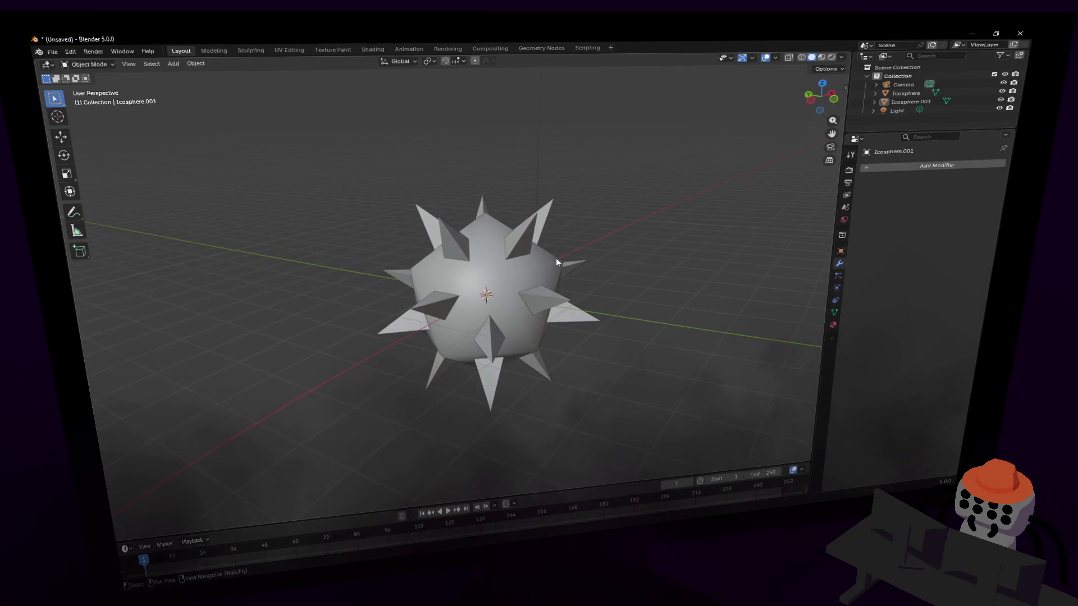
left_click(557, 260)
left_click(957, 166)
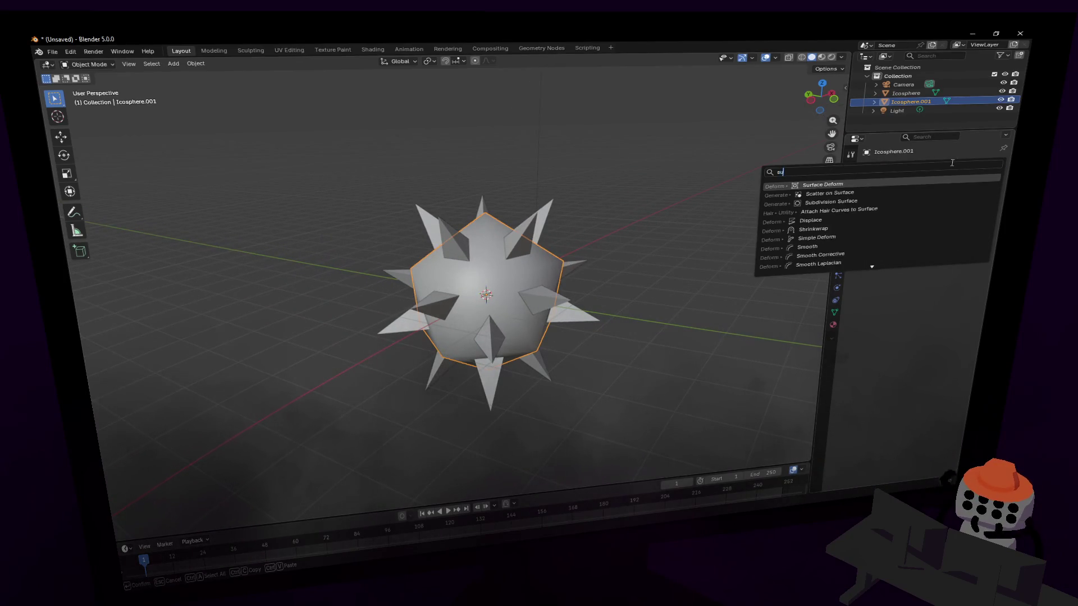
- Give the inner sphere a Subdivision Surface modifier at viewport level 2, scaled to 1.115
left_click(879, 188)
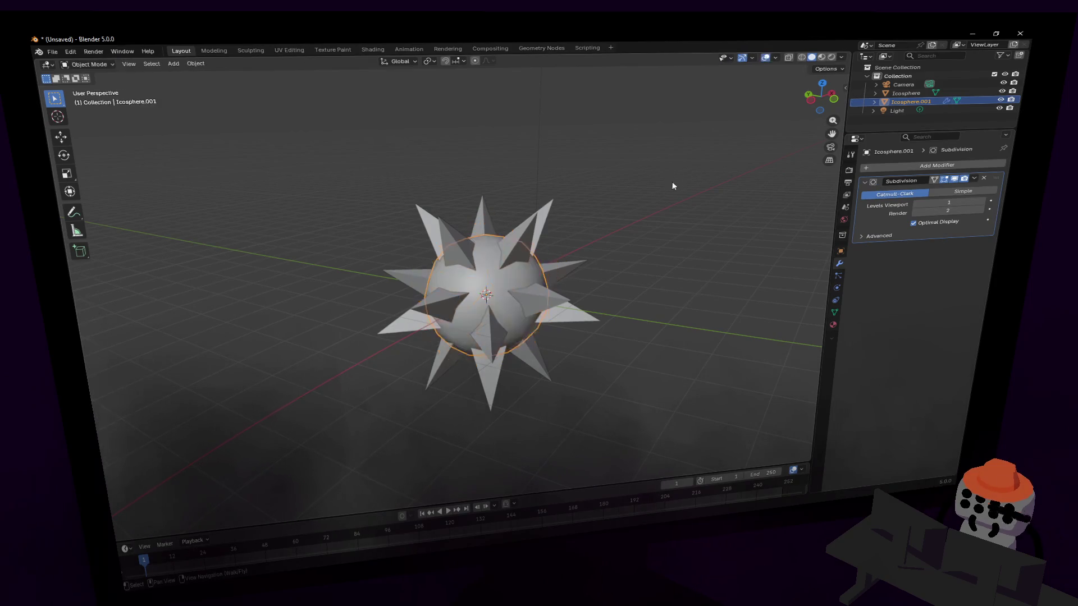
key("s")
left_click(696, 191)
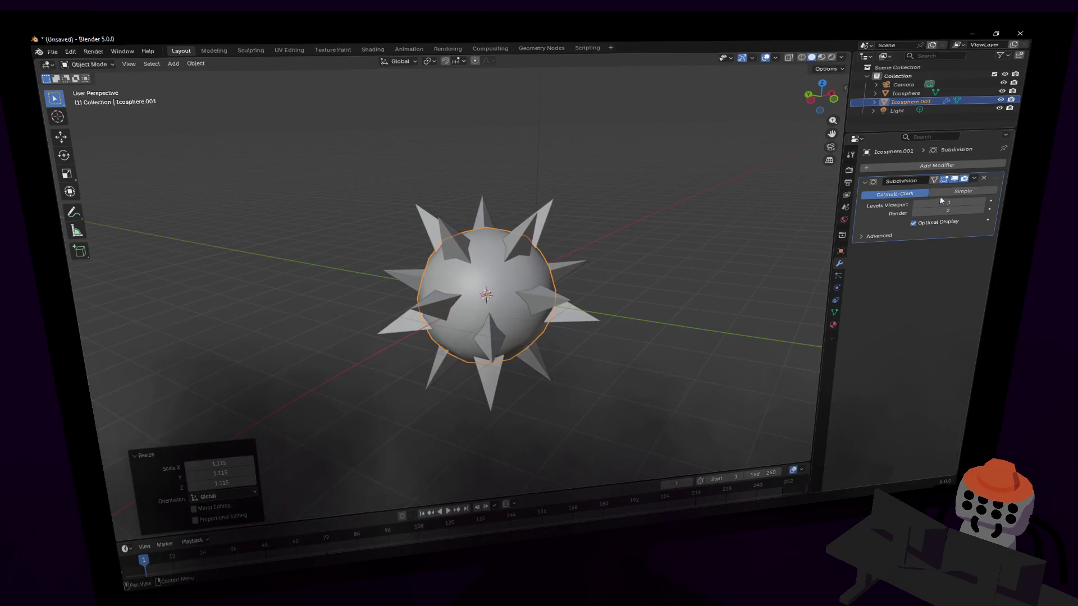
type("2")
key("Return")
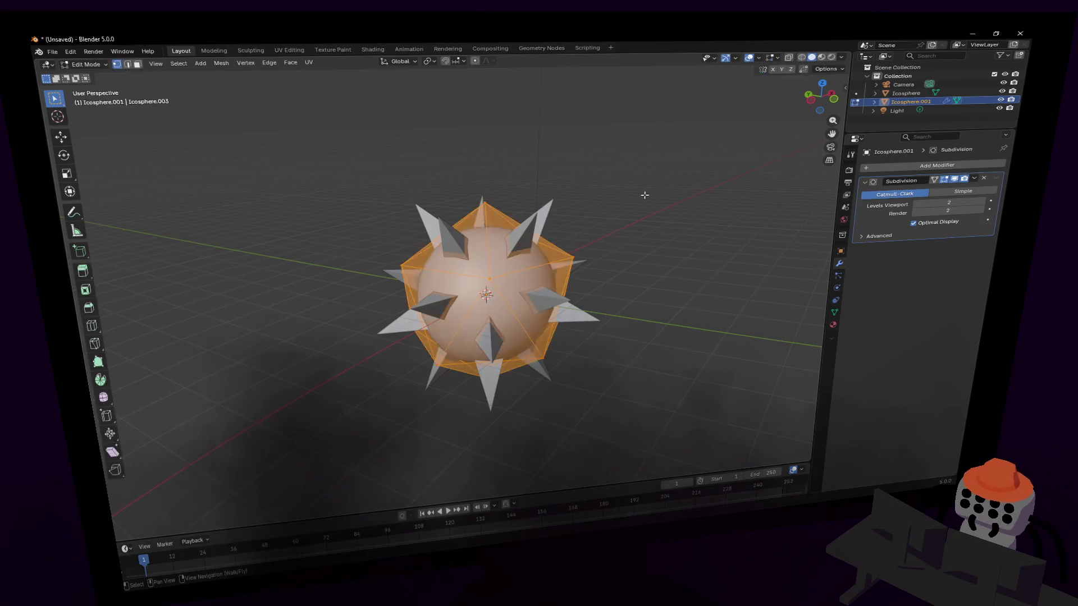
- Add a Subdivision Surface modifier to the spiky star
left_click(668, 187)
key("shift+grave")
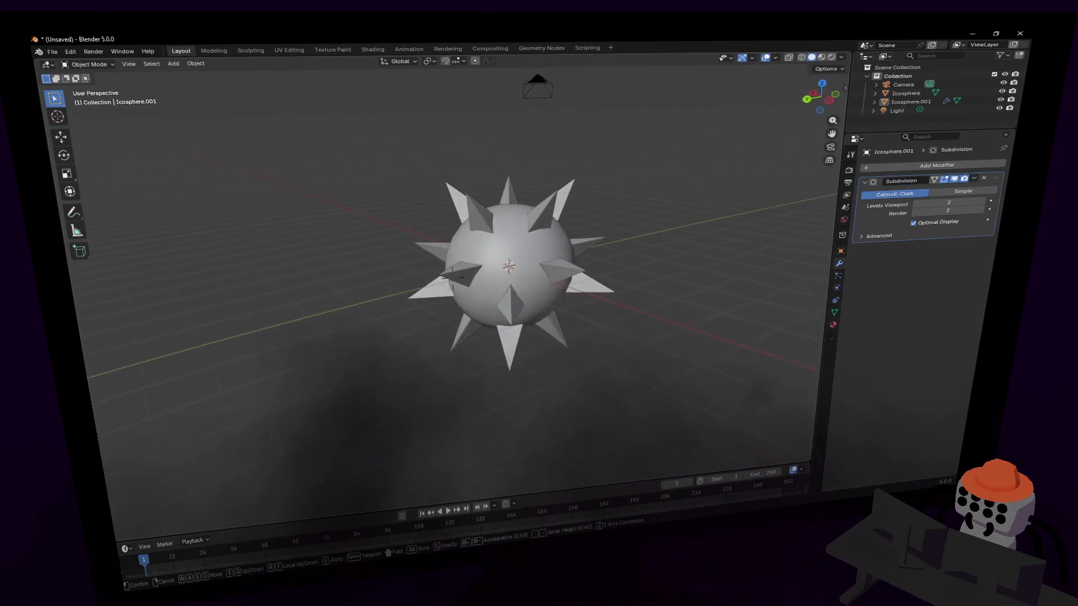
left_click(613, 220)
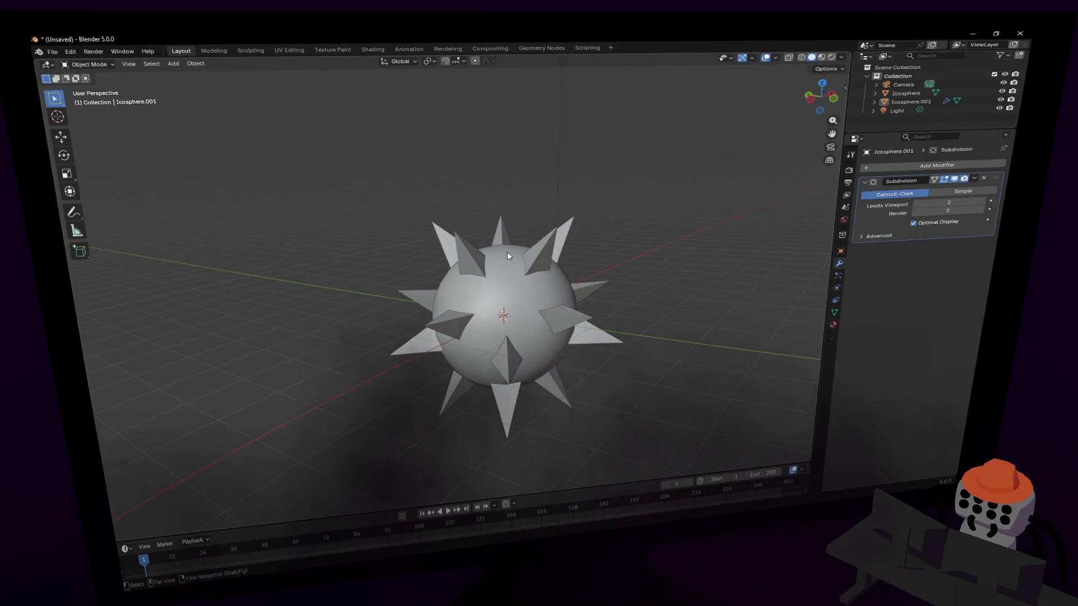
left_click(542, 264)
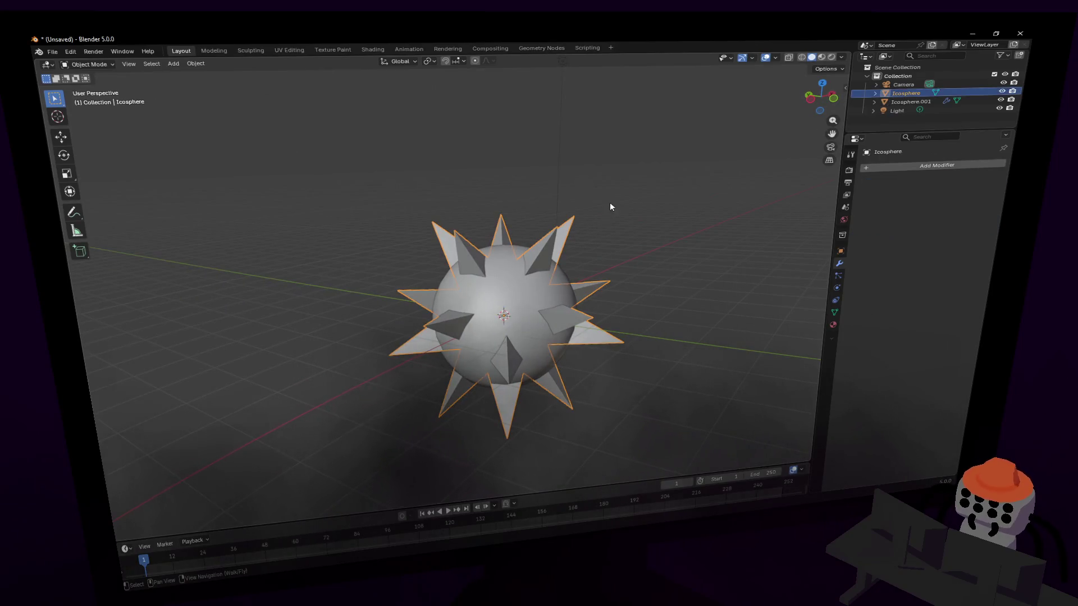
left_click(951, 168)
left_click(953, 168)
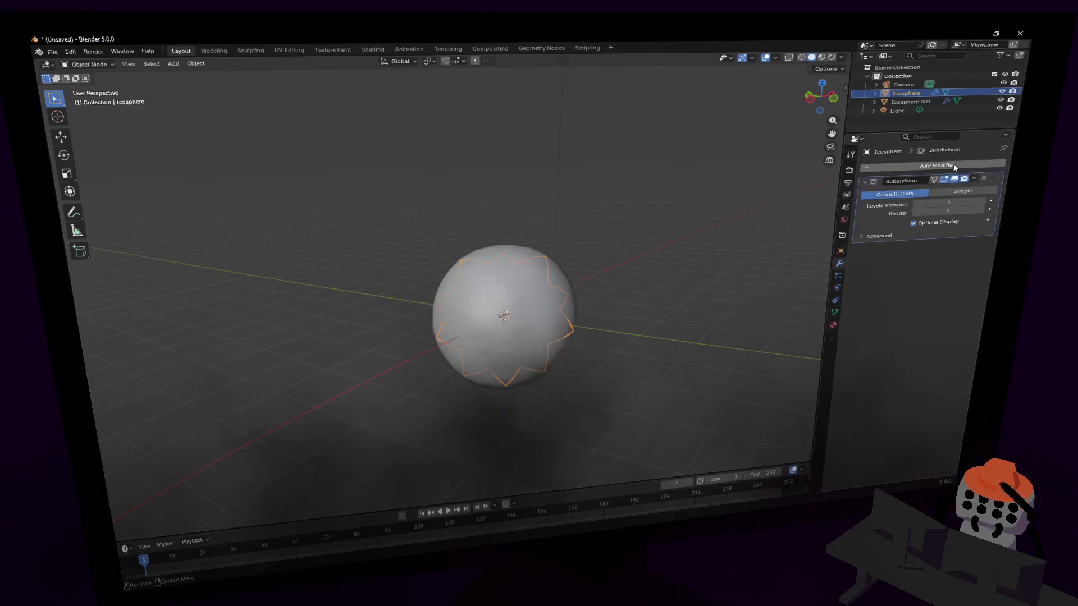
- Scale the star's spike vertices outward in Edit Mode
key("Tab")
key("s")
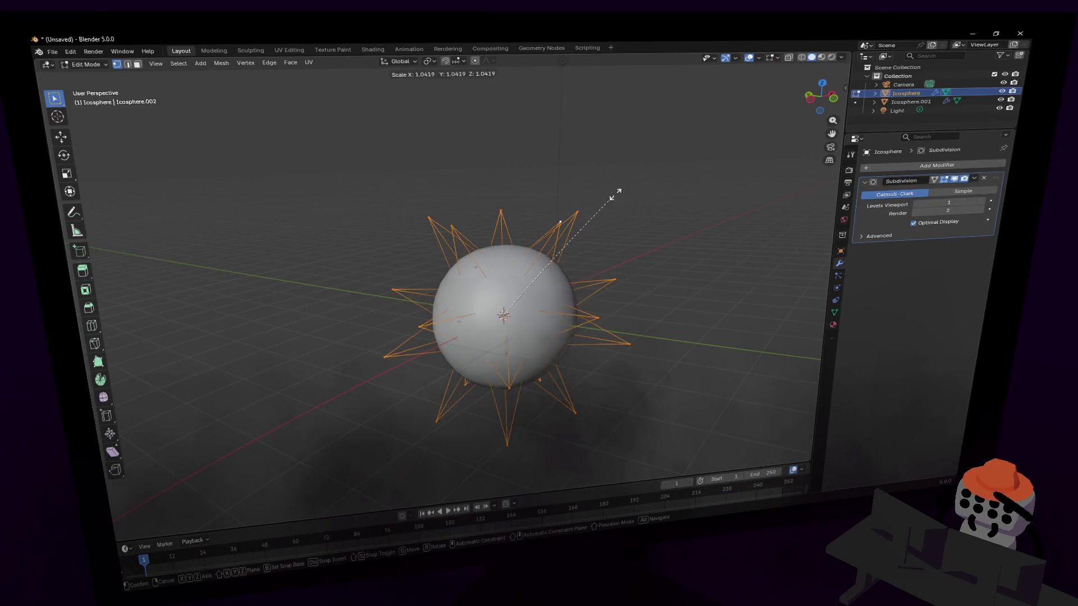
left_click(712, 167)
key("Tab")
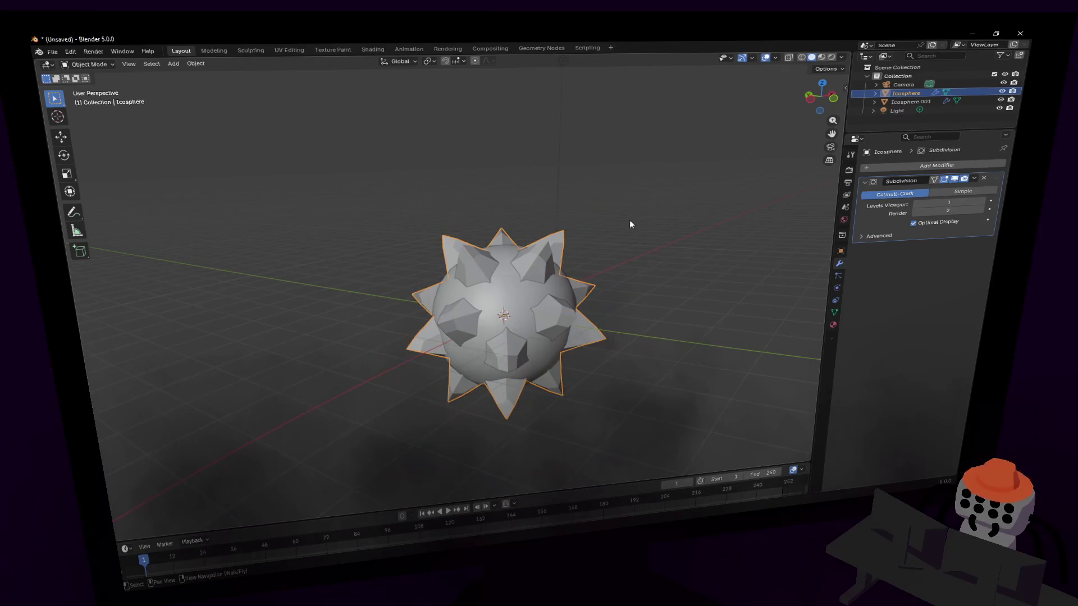
left_click(634, 228)
key("Tab")
key("Tab")
- Shade the spiky Icosphere smooth
right_click(607, 217)
key("Escape")
left_click(547, 249)
right_click(547, 246)
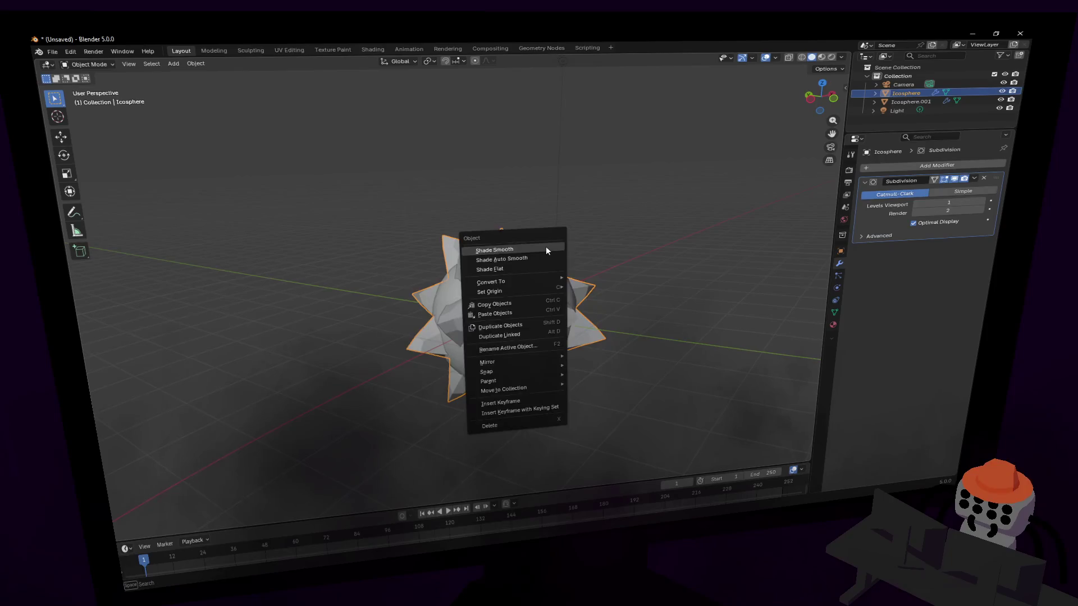
left_click(547, 246)
middle_click_drag(547, 246, 607, 244)
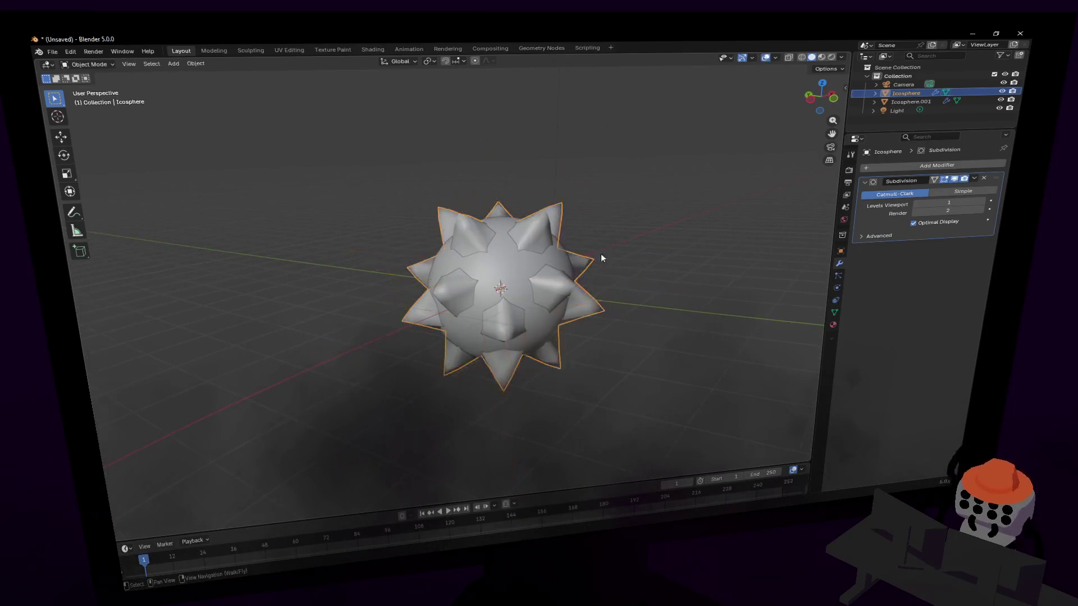
- Set the spiky star's Subdivision viewport level to 2
key("shift+grave")
left_click(692, 192)
key("Tab")
key("Tab")
key("shift+grave")
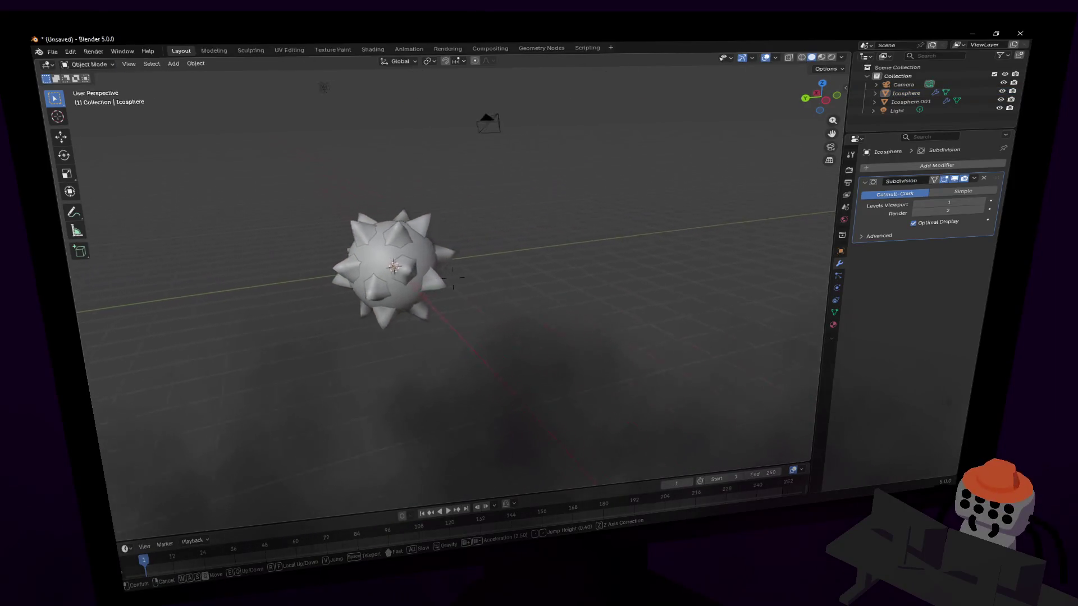
key("e")
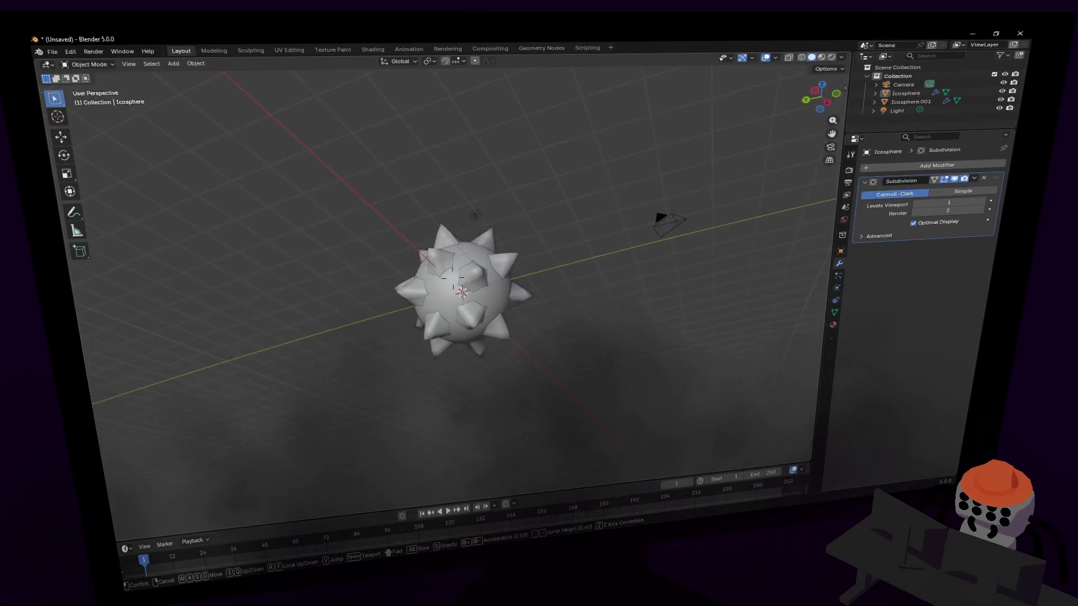
mouse_move(451, 278)
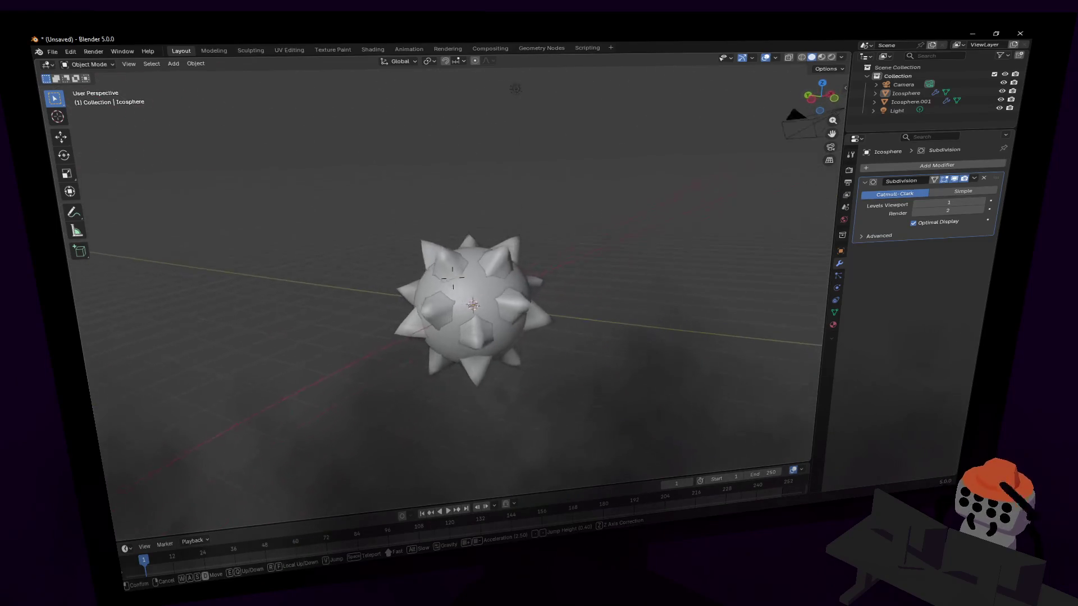
left_click(635, 199)
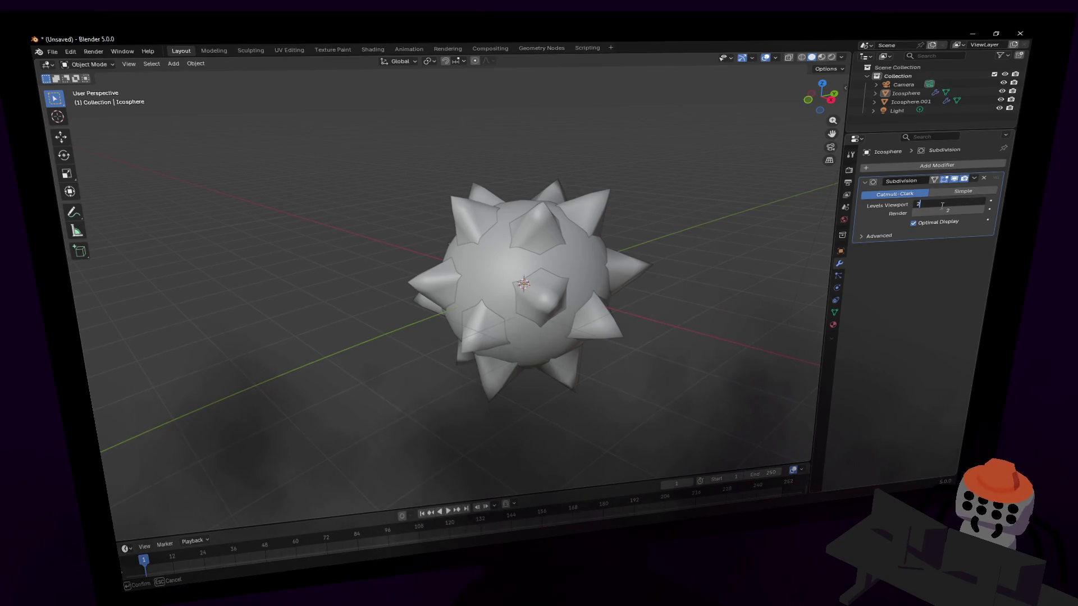
key("Return")
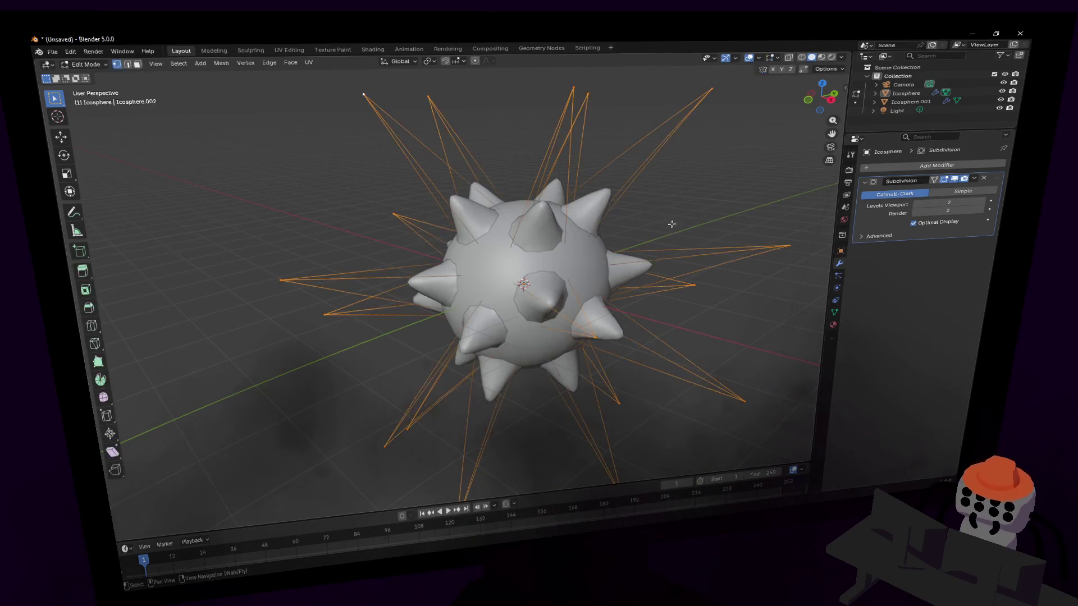
- Select the inner sphere Icosphere.001 and orbit the view around it
key("shift+grave")
left_click(452, 278)
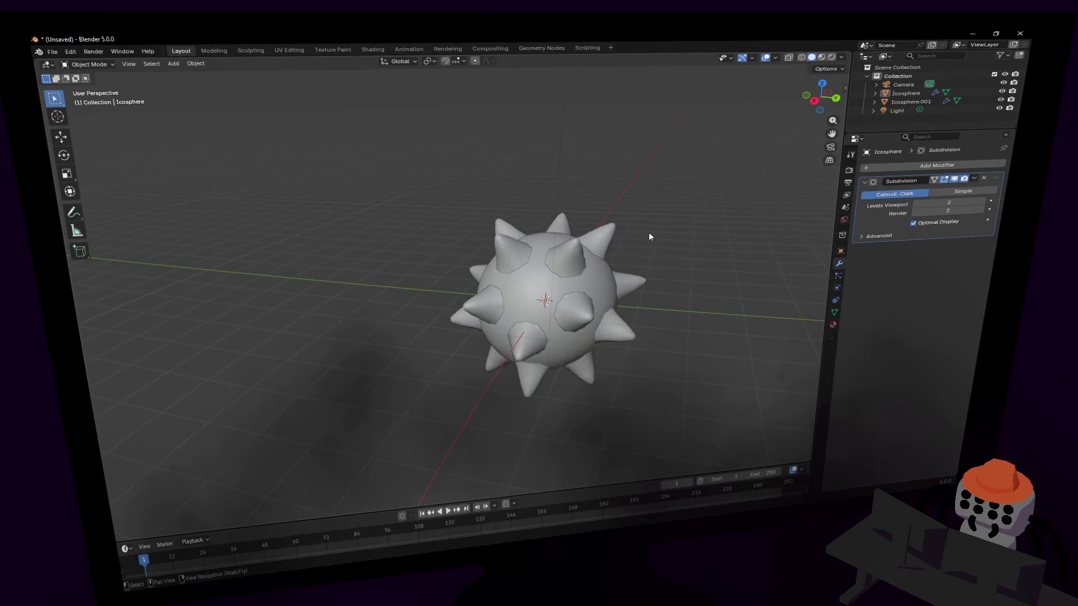
left_click(598, 276)
middle_click_drag(599, 279, 614, 274)
key("shift+grave")
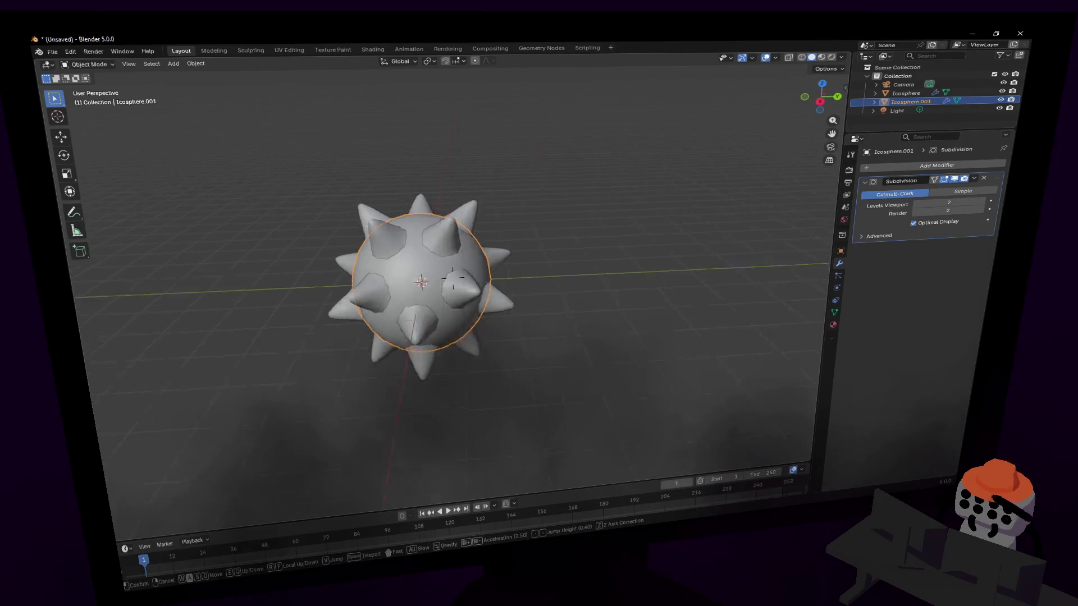
- Reframe the view and select only the inner sphere
left_click(452, 277)
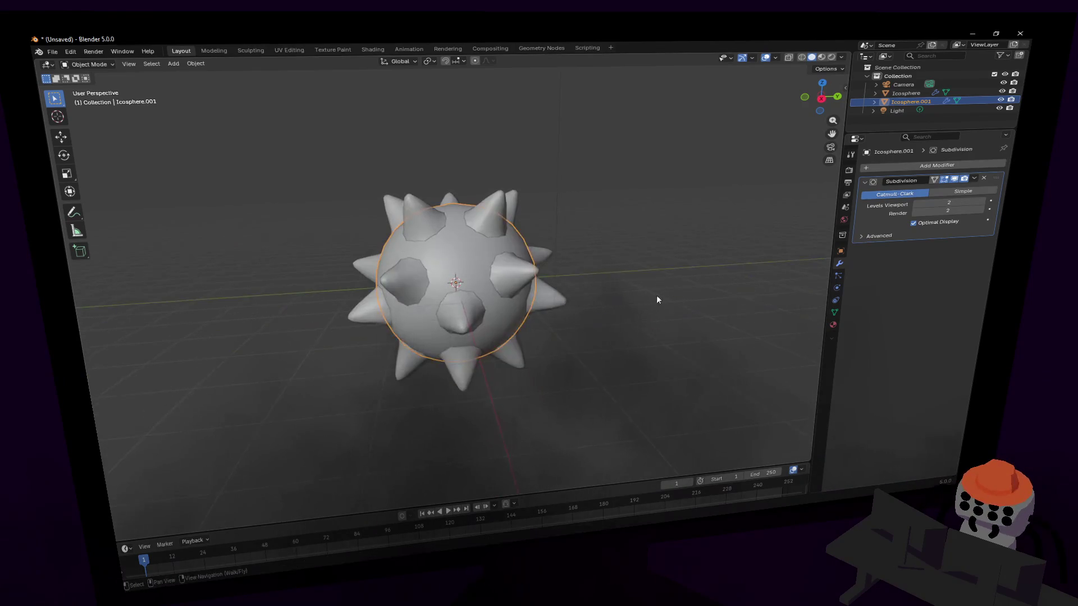
key("s")
key("w")
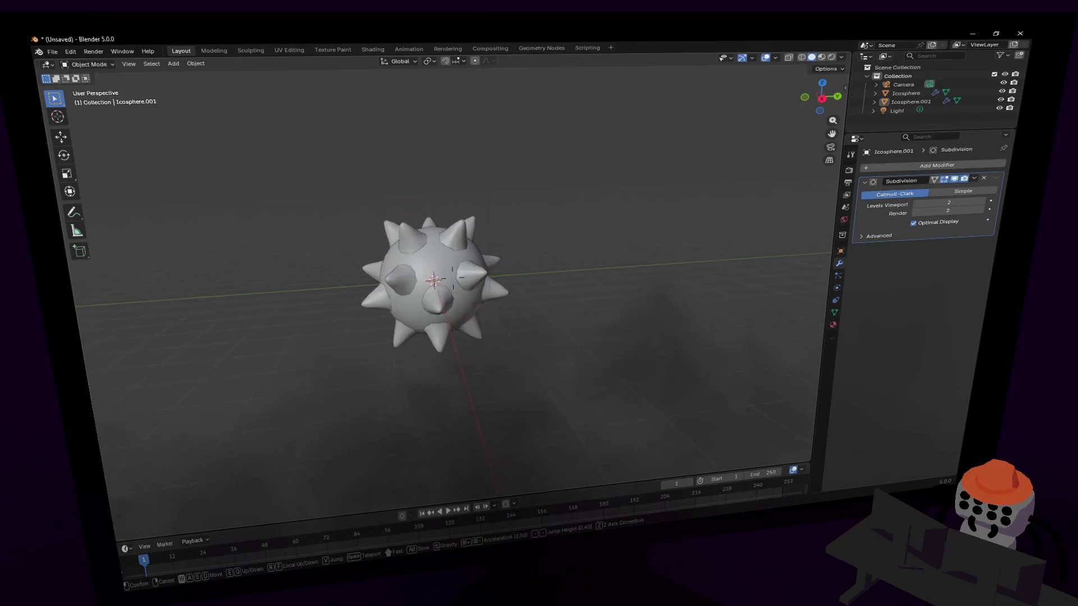
left_click(558, 303)
mouse_move(658, 363)
left_mouse_down()
mouse_move(497, 281)
mouse_move(506, 314)
left_mouse_up()
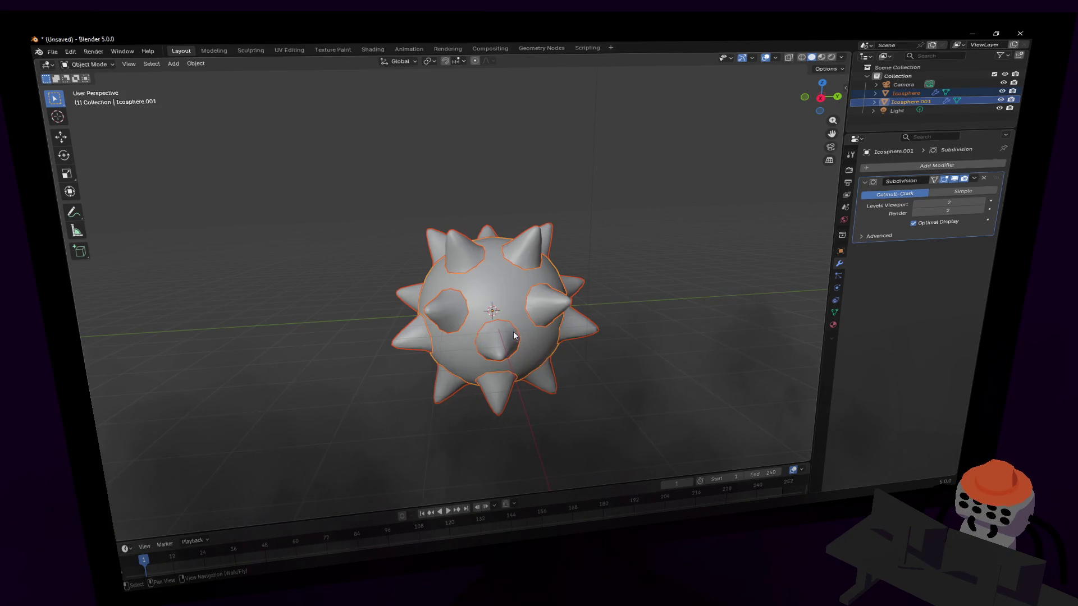
left_click(496, 271)
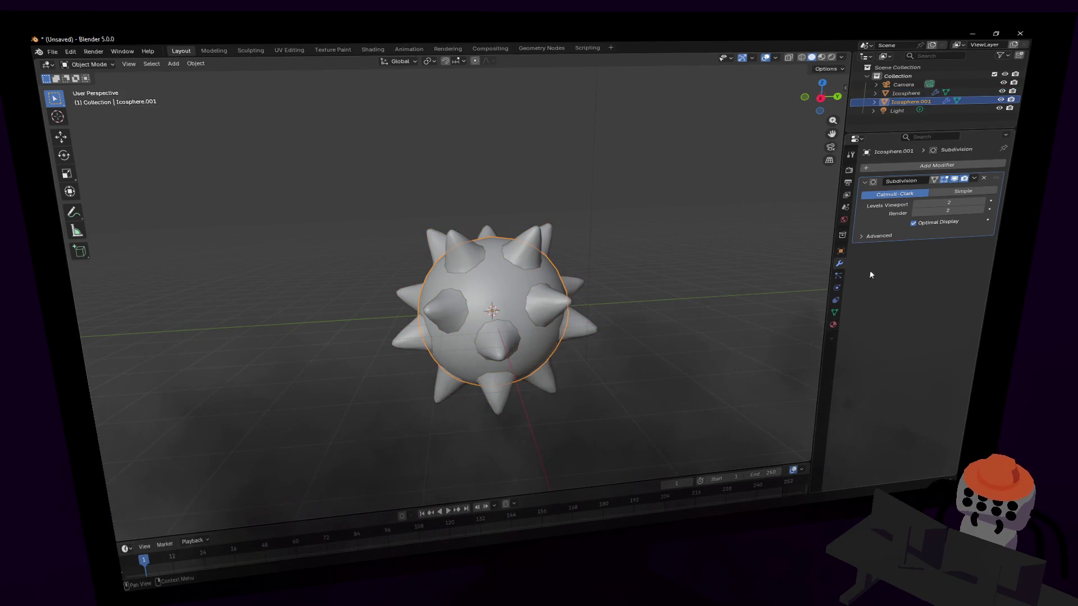
- Apply the inner sphere's Subdivision modifier and add a Boolean modifier to it
left_click(833, 325)
left_click(840, 264)
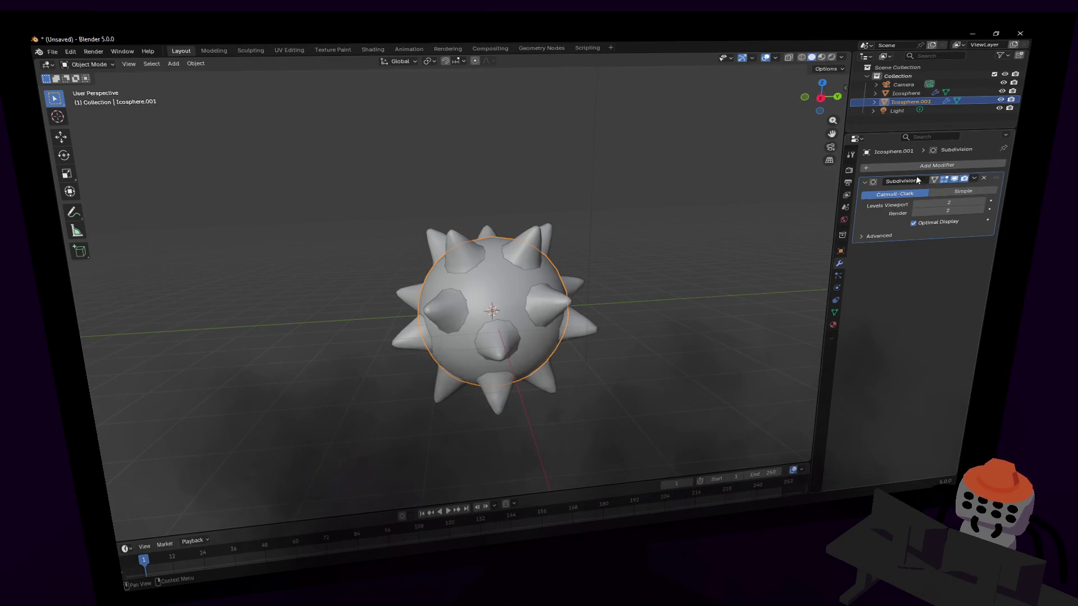
left_click(975, 179)
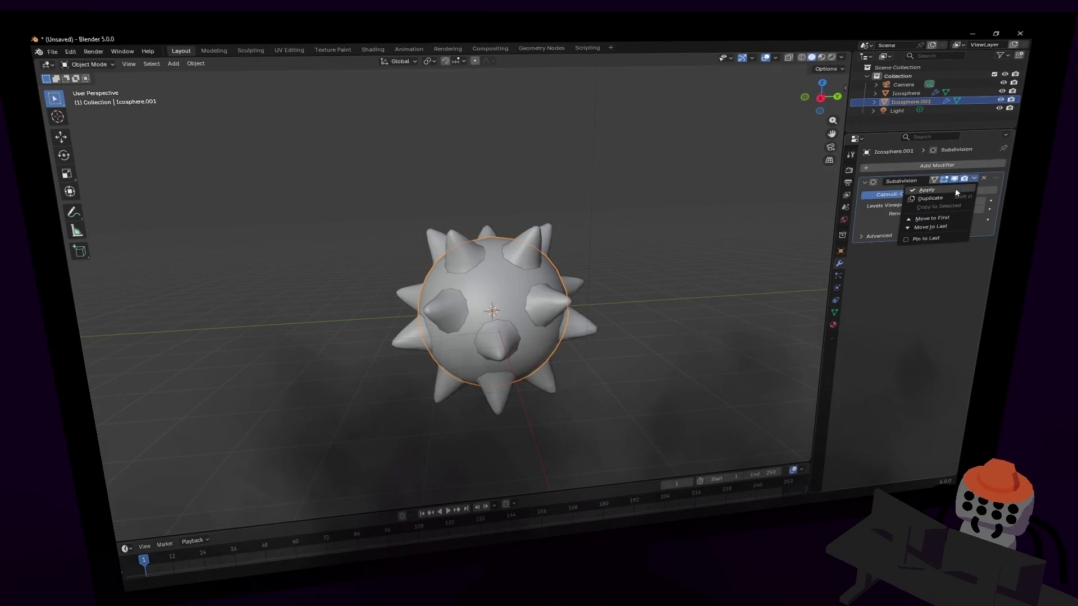
left_click(949, 193)
left_click(971, 167)
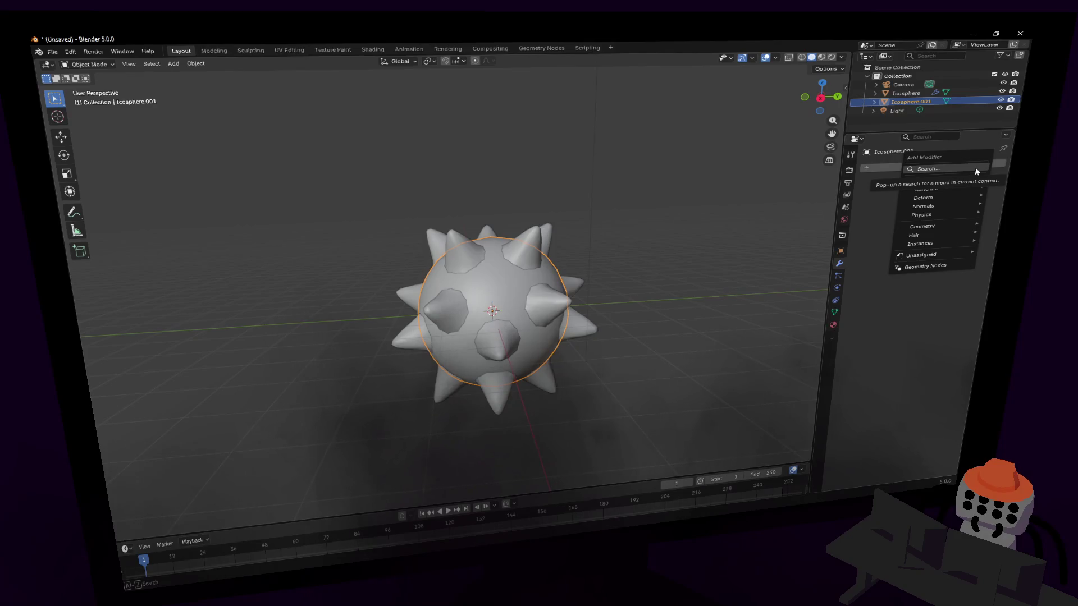
type("bool")
key("Return")
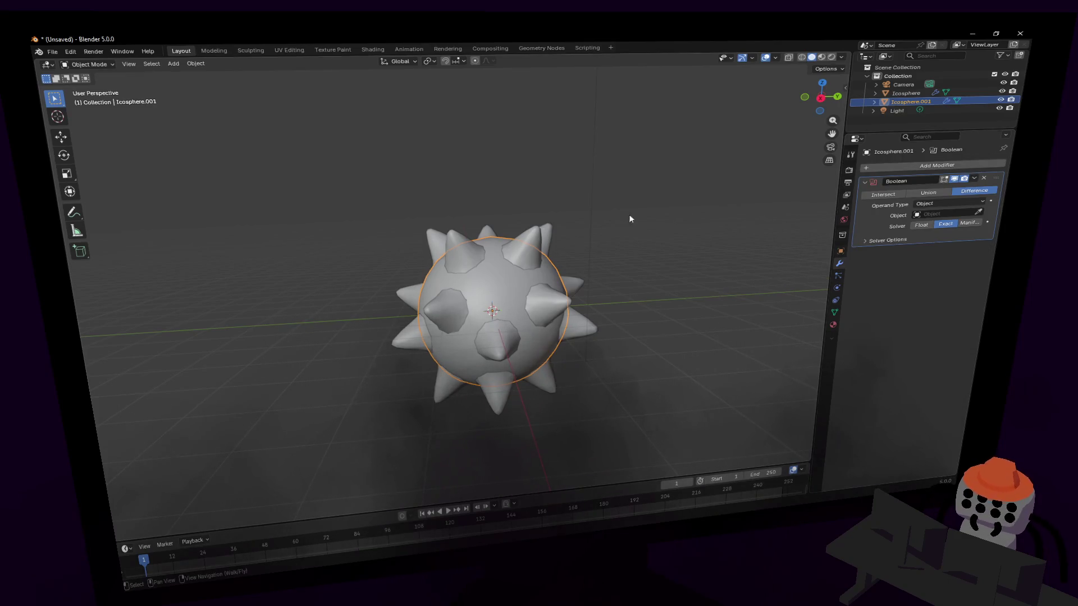
- Apply the spiky Icosphere's Subdivision modifier
left_click(534, 247)
left_click(975, 178)
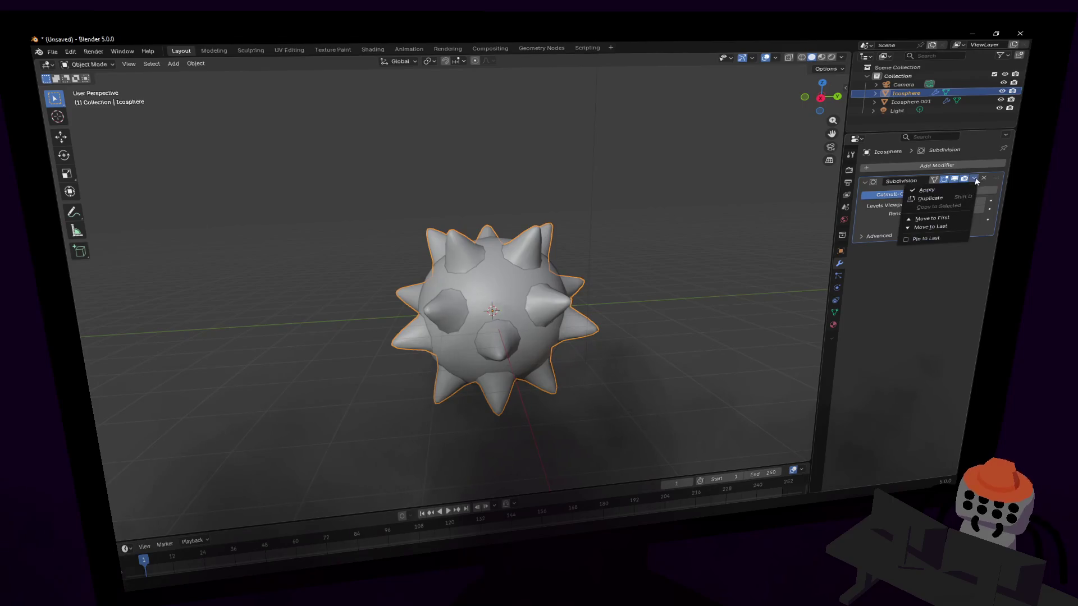
left_click(910, 191)
- Set the inner sphere's Boolean target to the spiky Icosphere with Union
left_click(532, 278)
left_click(979, 212)
left_click(526, 245)
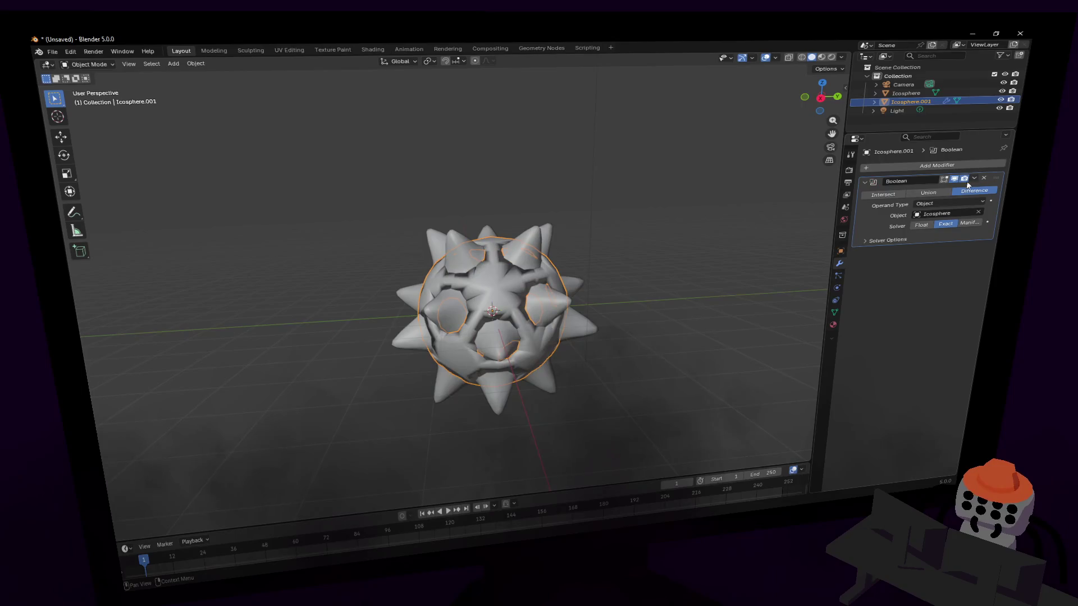
left_click(929, 193)
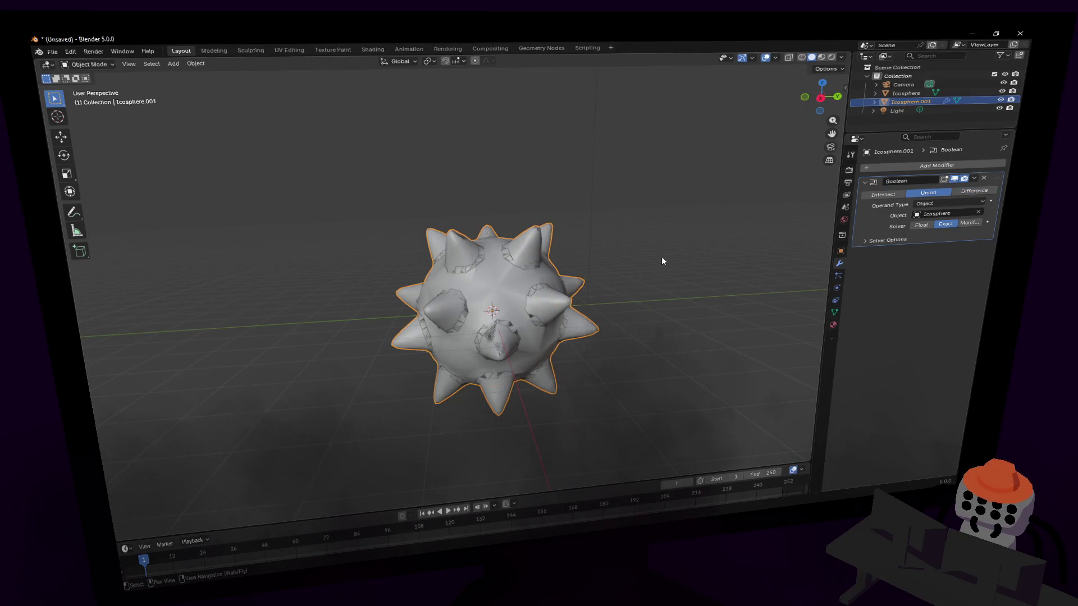
- Keep the Boolean on Object operand, Union operation and Exact solver after testing alternatives
left_click(631, 216)
key("shift+grave")
key("w")
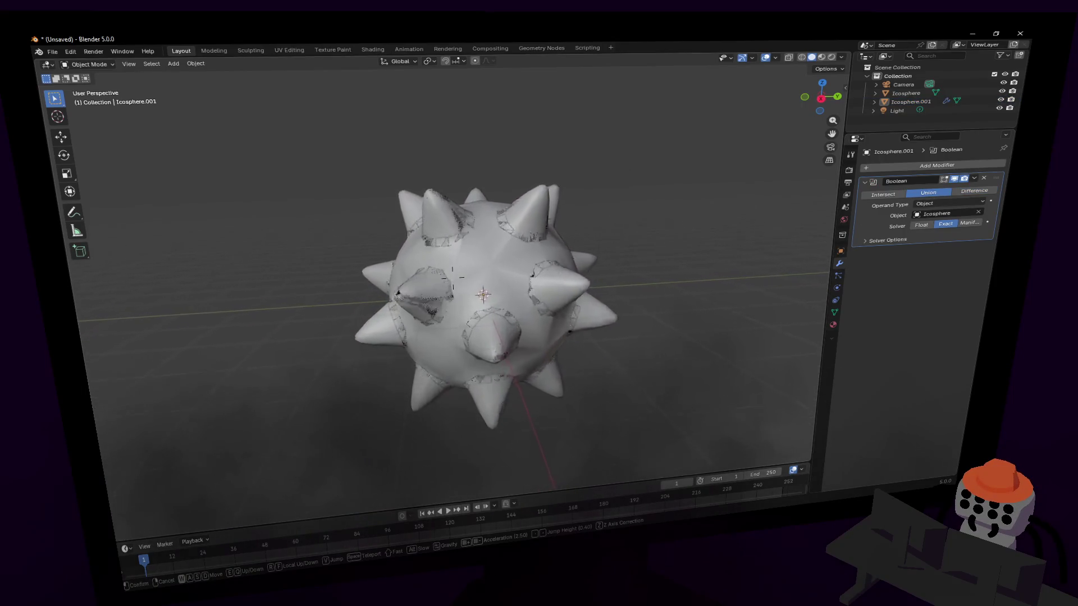
left_click(452, 276)
left_click(952, 204)
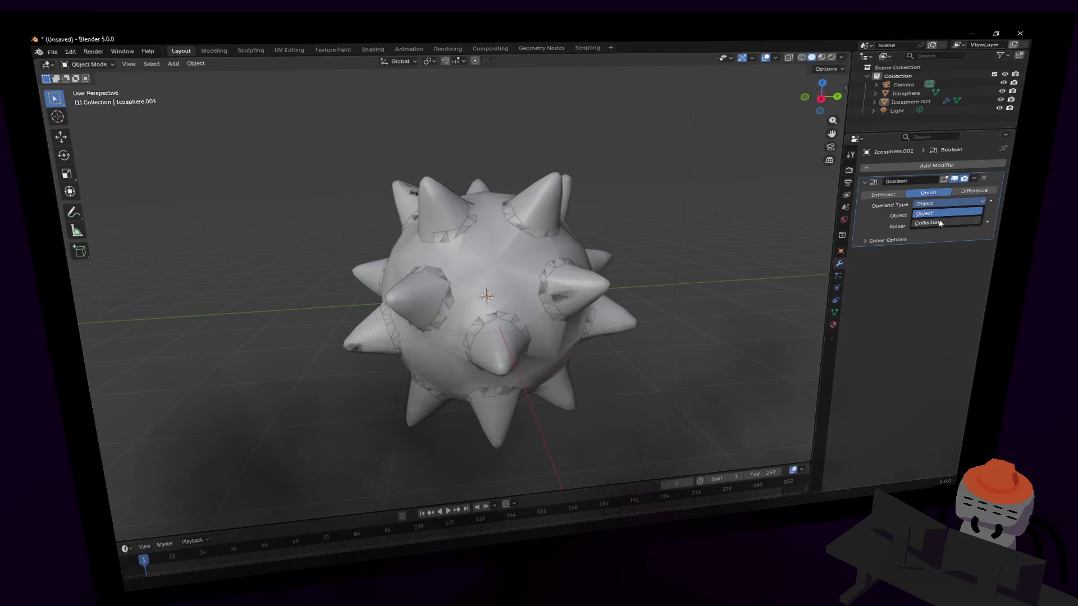
left_click(902, 298)
left_click(893, 195)
left_click(923, 195)
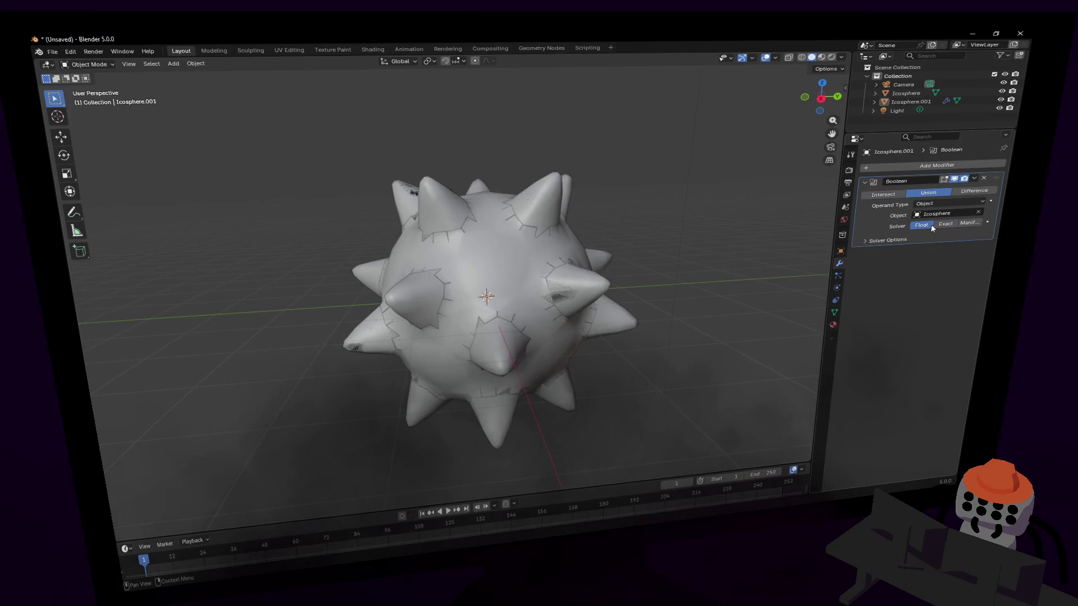
left_click(966, 224)
left_click(949, 224)
- Apply the Boolean union and select the combined ball Icosphere.001
left_click(974, 178)
left_click(937, 187)
left_click(538, 267)
key("g")
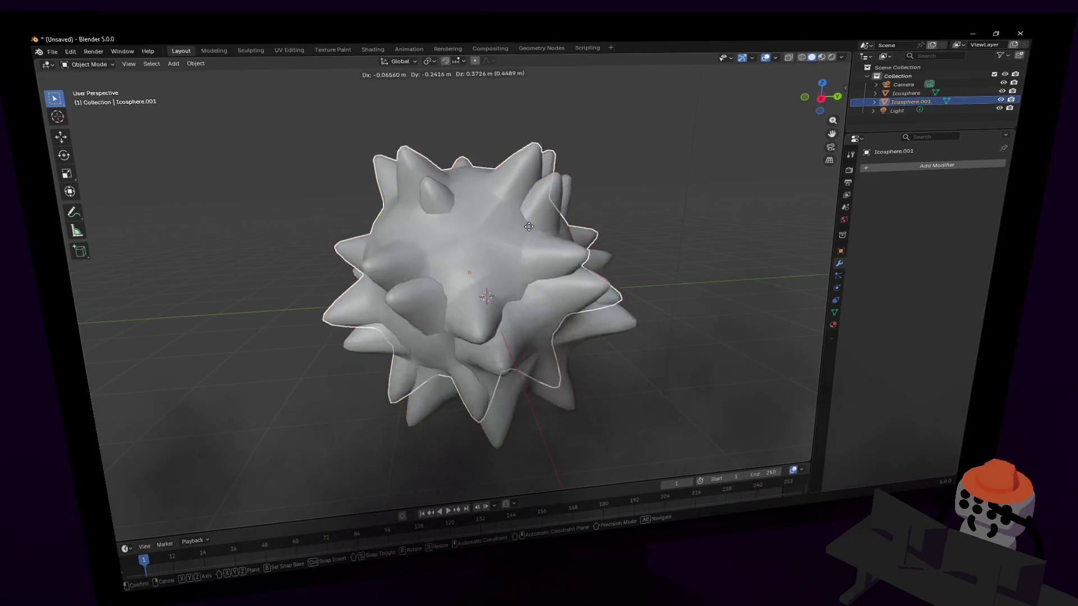
right_click(439, 251)
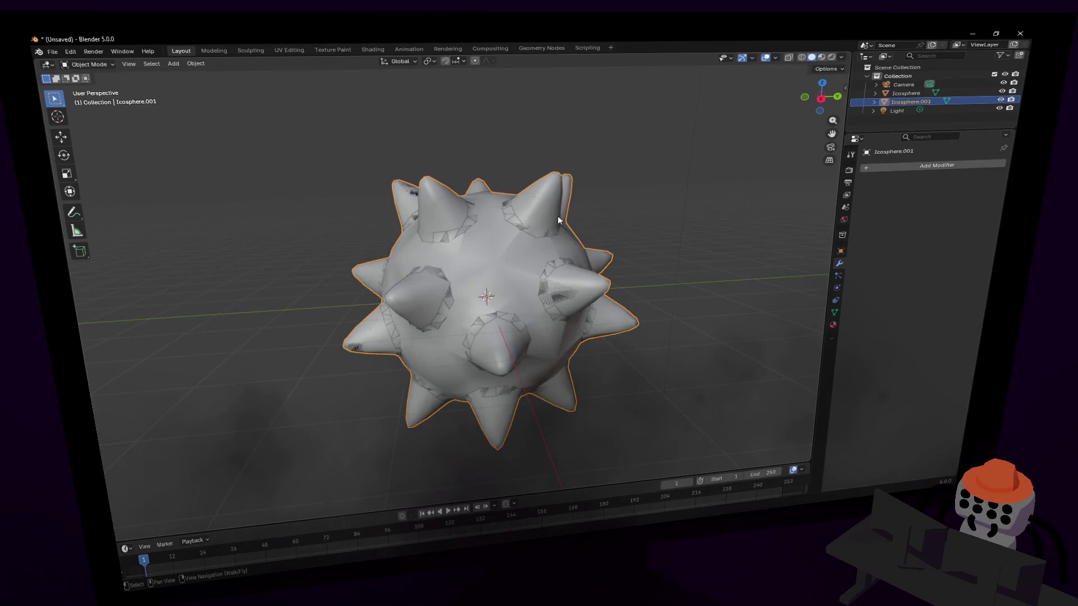
- Move the combined ball aside to the right of the star
key("g")
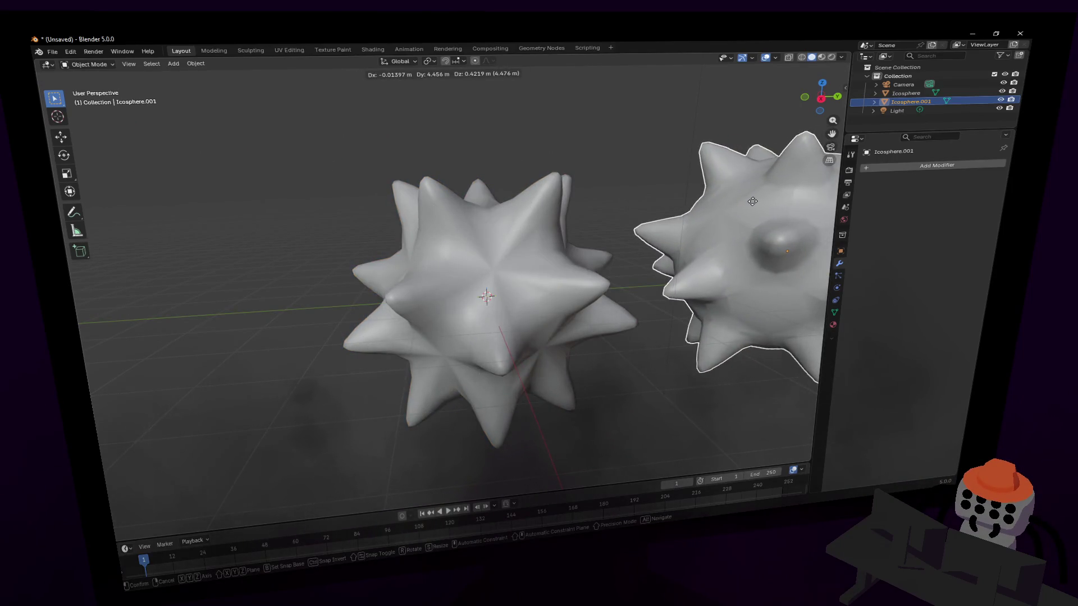
left_click(564, 251)
left_click(564, 252)
middle_click_drag(563, 252, 516, 258)
- Check both meshes in Edit Mode and shade the combined spiky ball smooth
key("Tab")
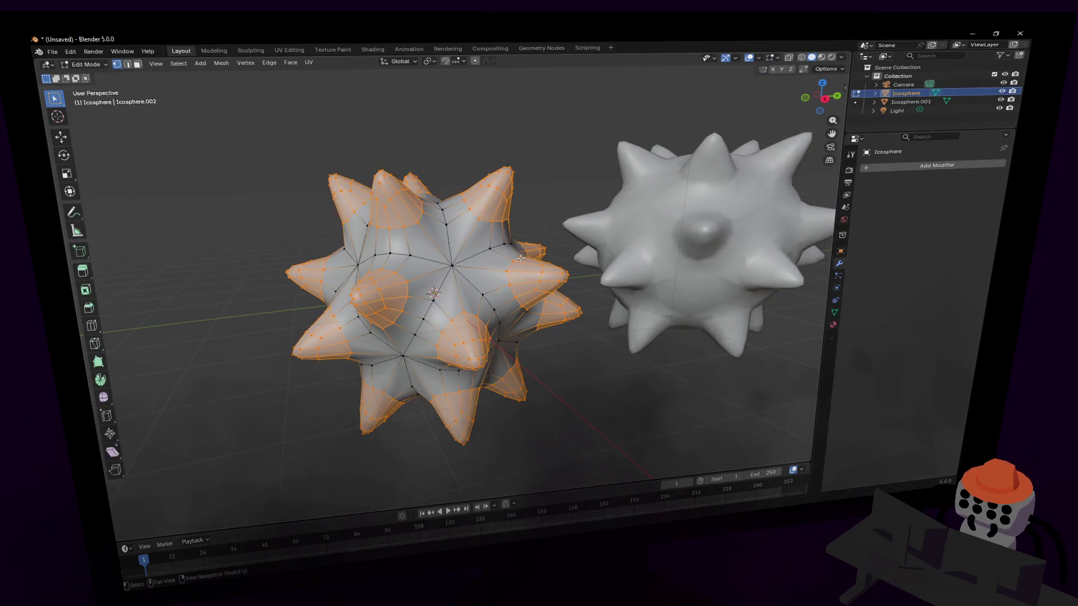
key("Tab")
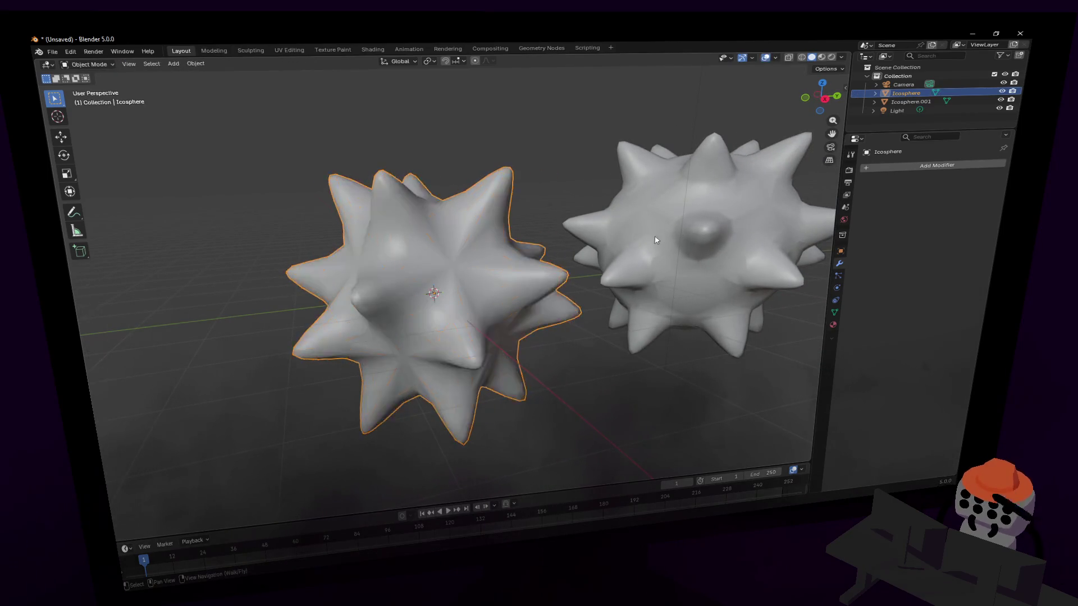
left_click(681, 230)
key("Tab")
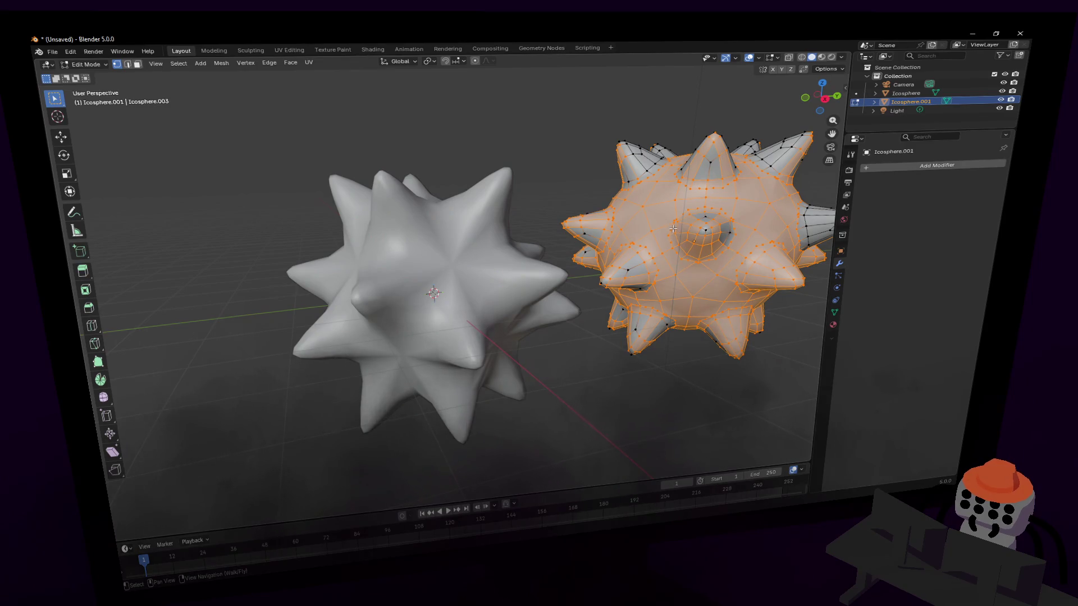
key("Tab")
right_click(701, 245)
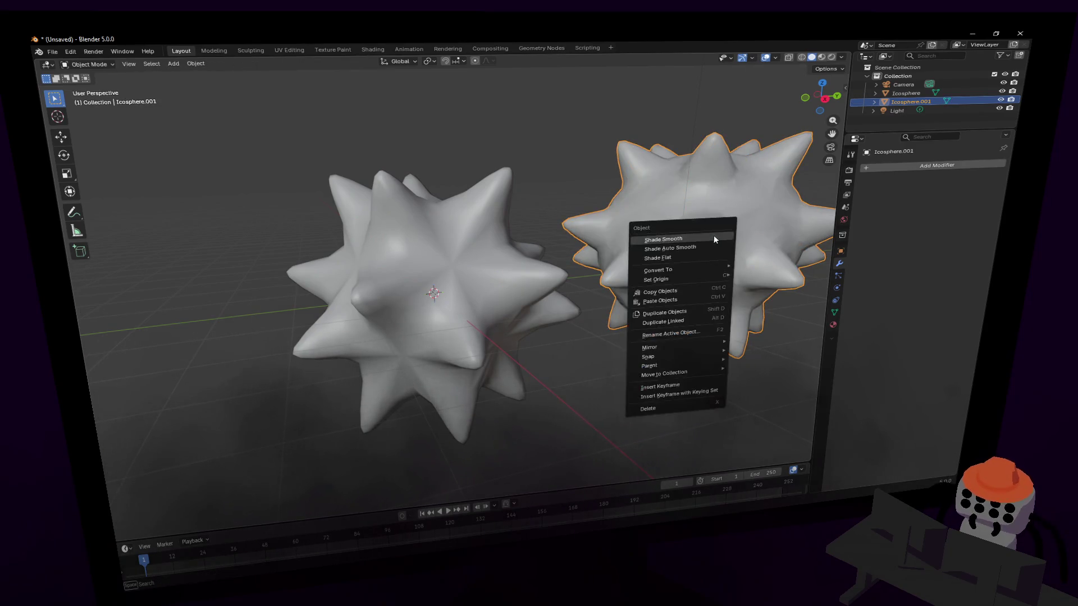
left_click(713, 234)
- Walk the view toward the spheres and select the spiky Icosphere.001
key("shift+grave")
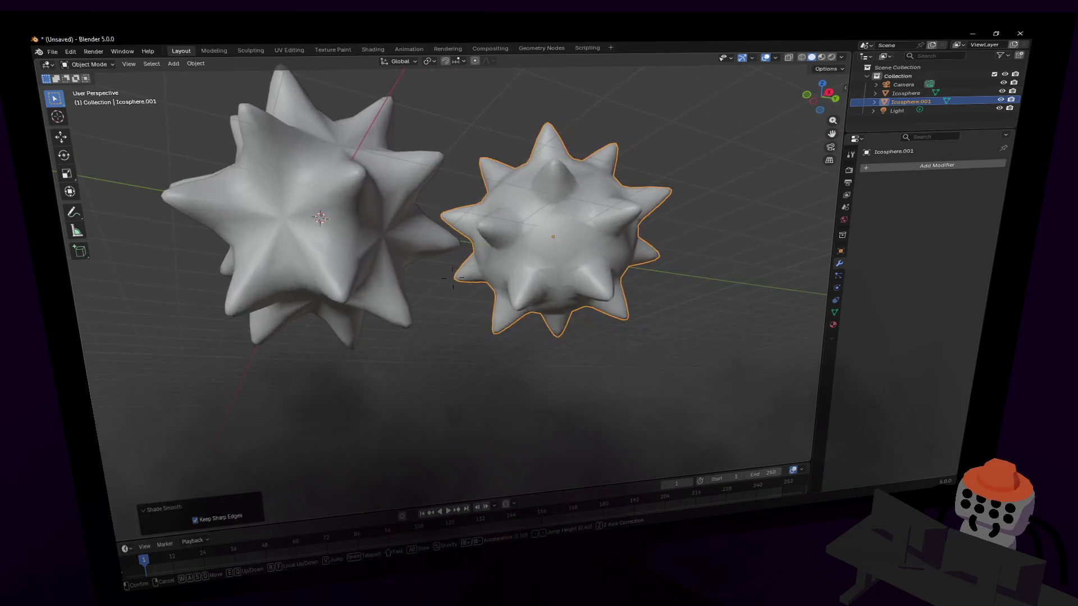
left_click(517, 321)
left_click(522, 325)
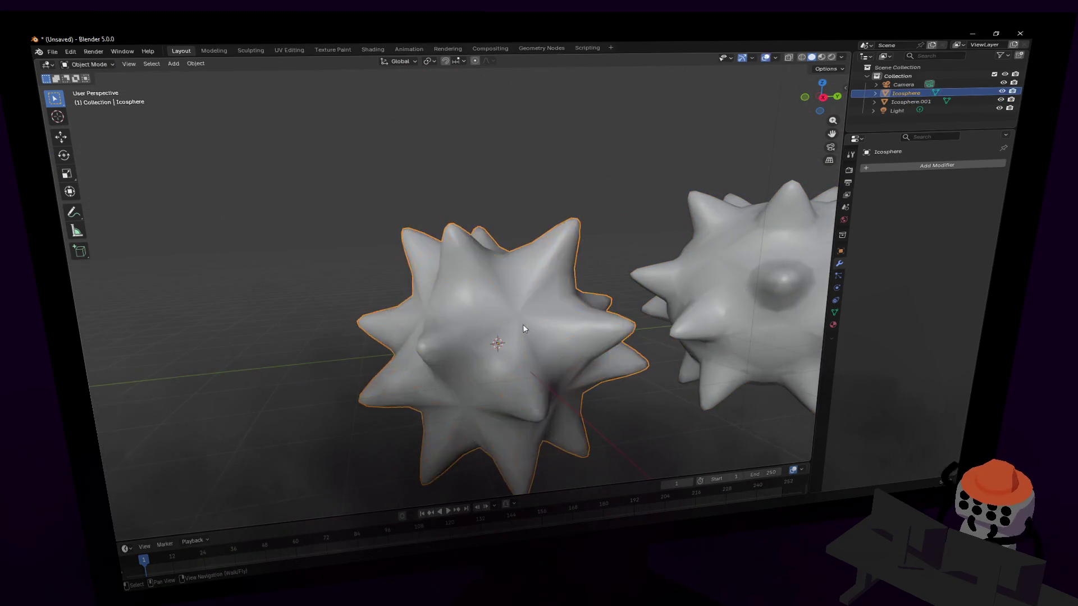
key("shift+grave")
key("s")
key("w")
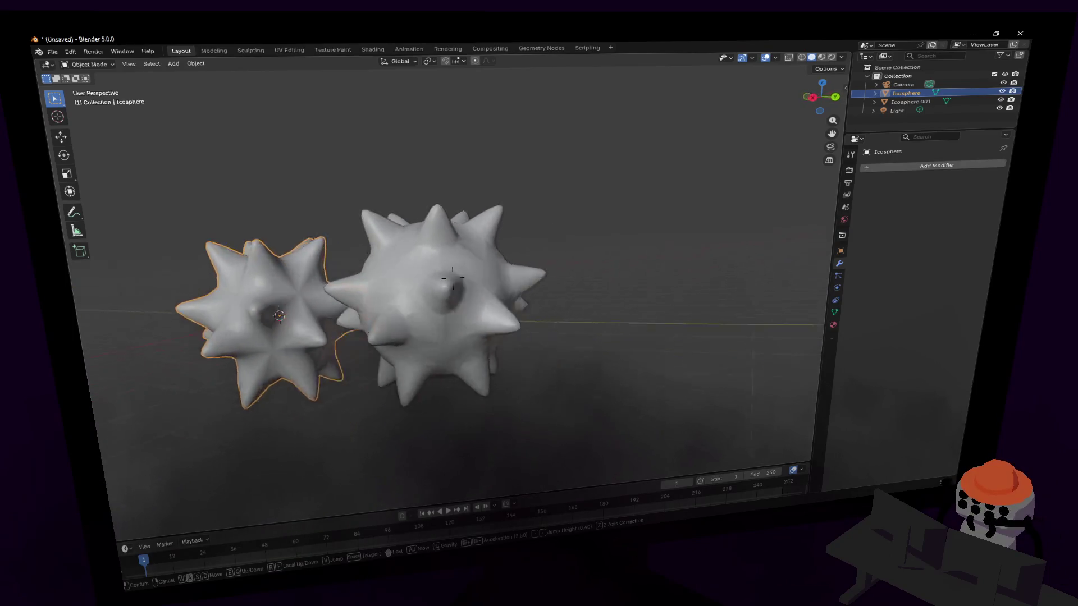
left_click(532, 344)
left_click(532, 343)
key("shift+grave")
key("w")
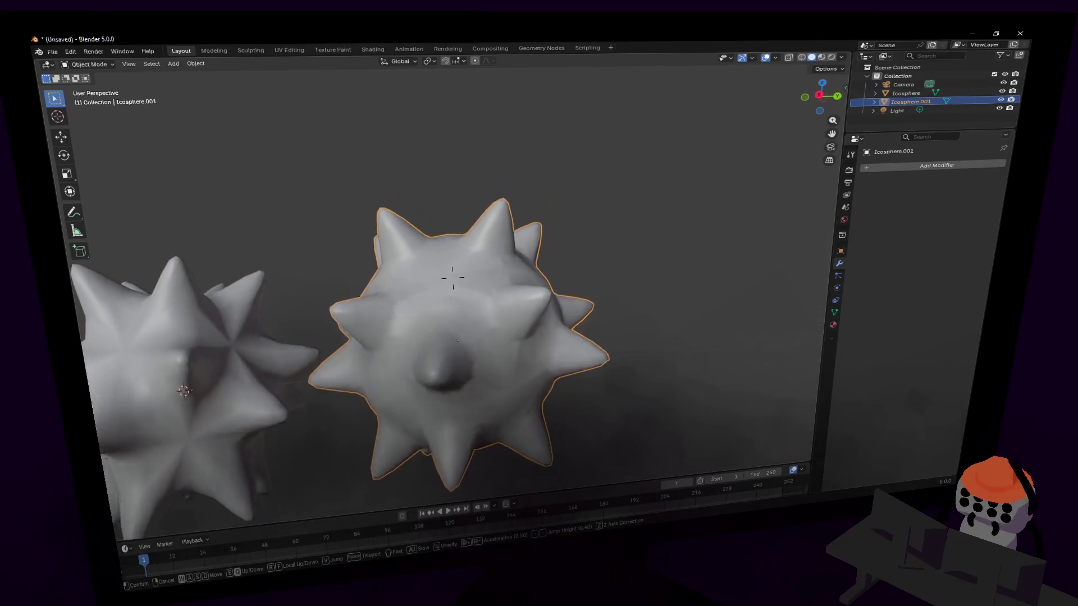
left_click(535, 328)
- Select all of Icosphere.001's mesh in Edit Mode and run Shift+N on it
key("Tab")
key("shift+grave")
key("w")
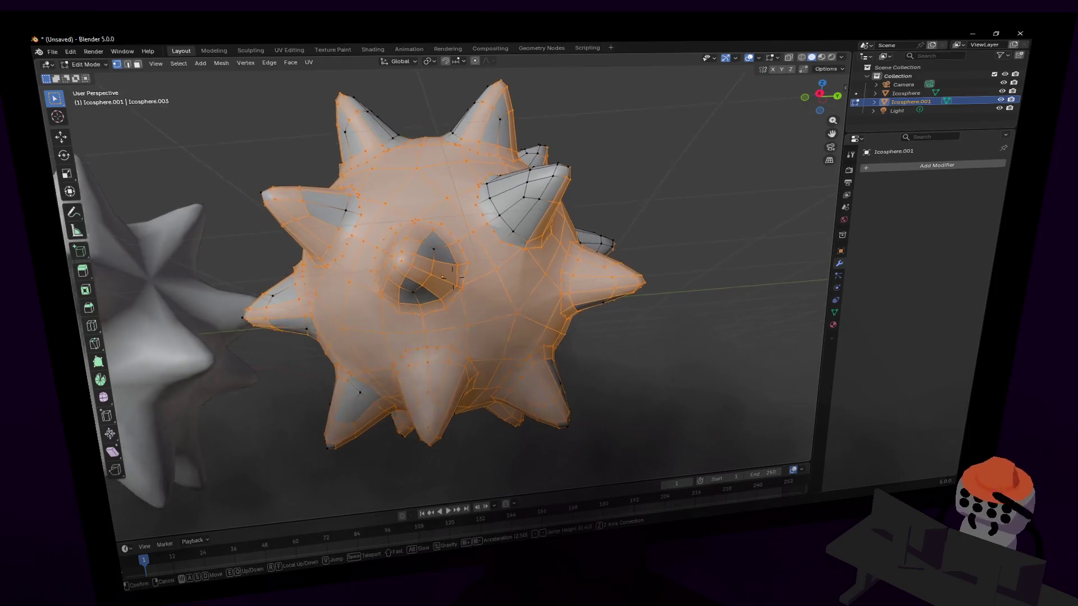
left_click(541, 287)
key("Tab")
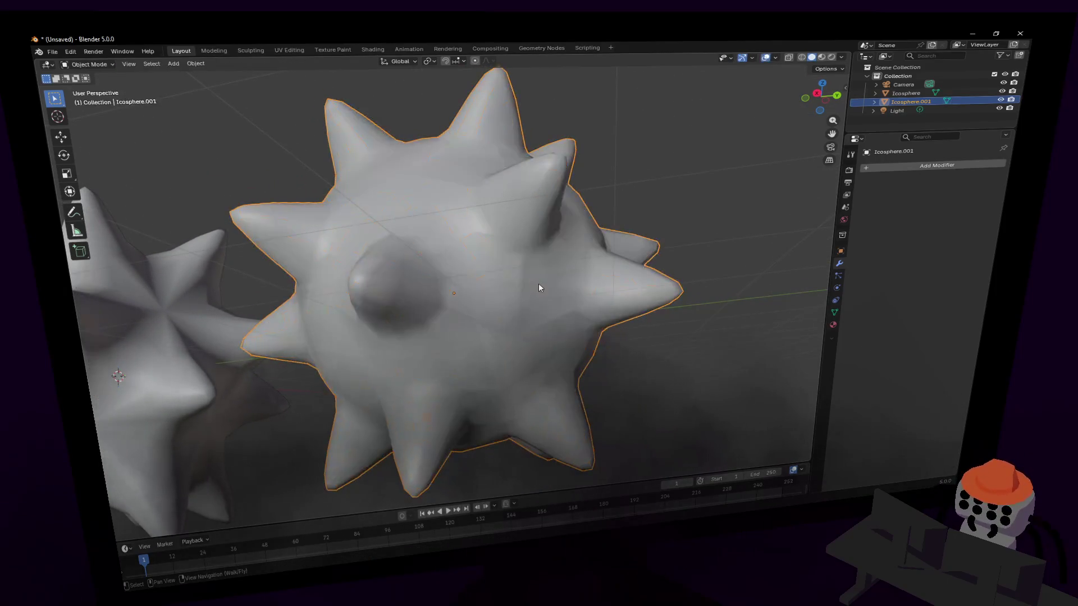
key("Tab")
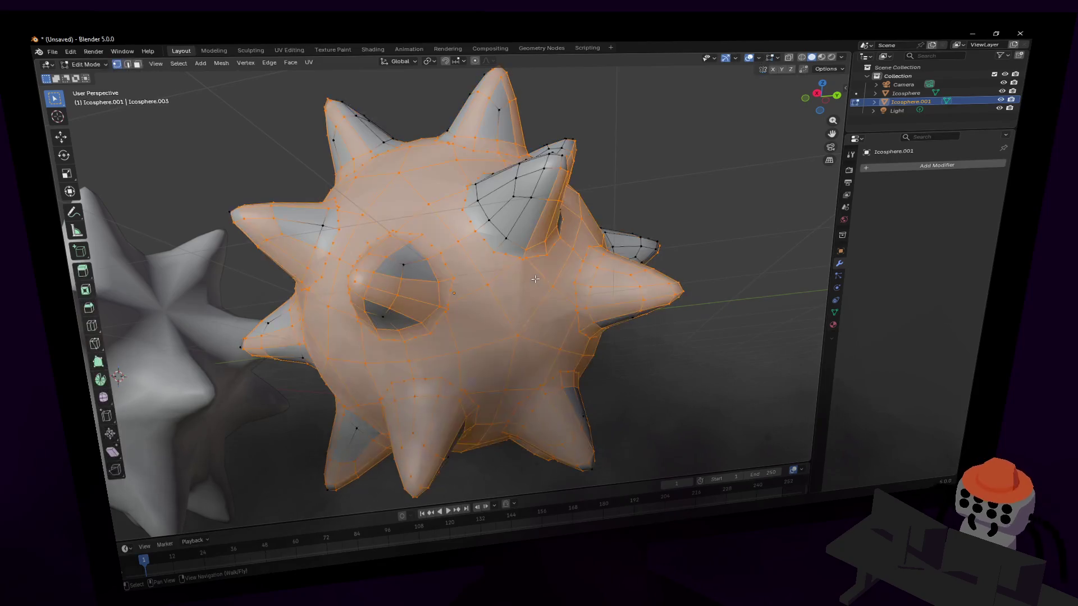
key("a")
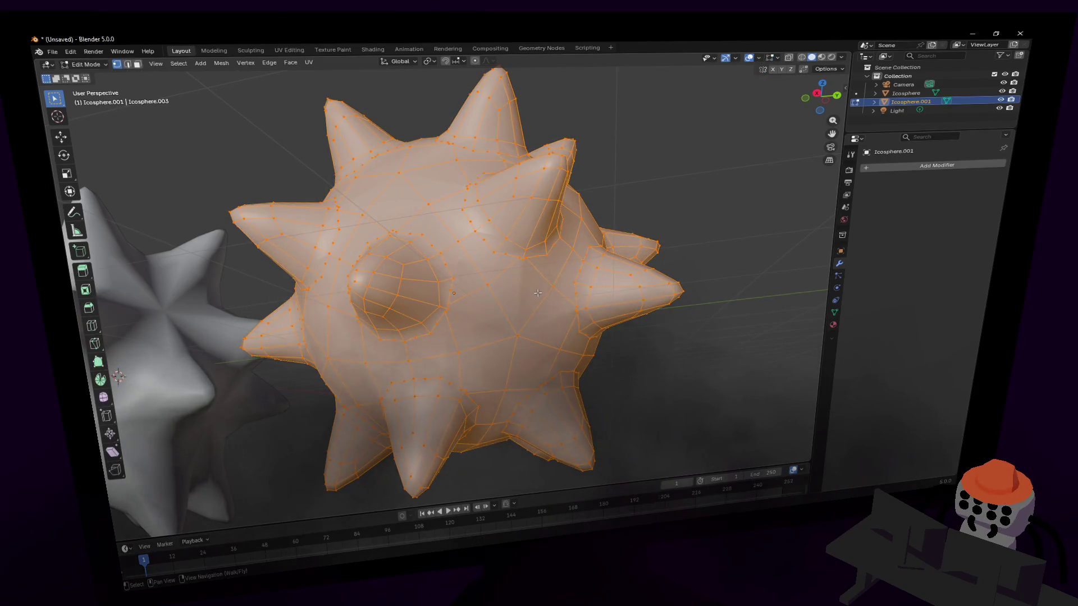
key("shift+n")
key("Tab")
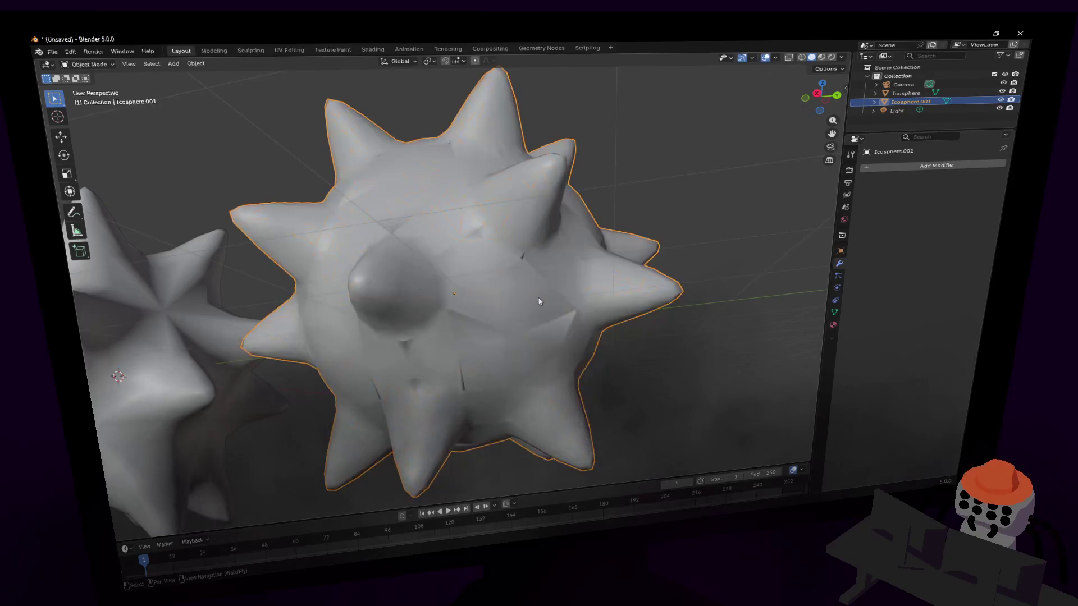
- Undo repeatedly until the Boolean union against the Icosphere is restored
key("Tab")
key("ctrl+z")
key("ctrl+z")
key("ctrl+z")
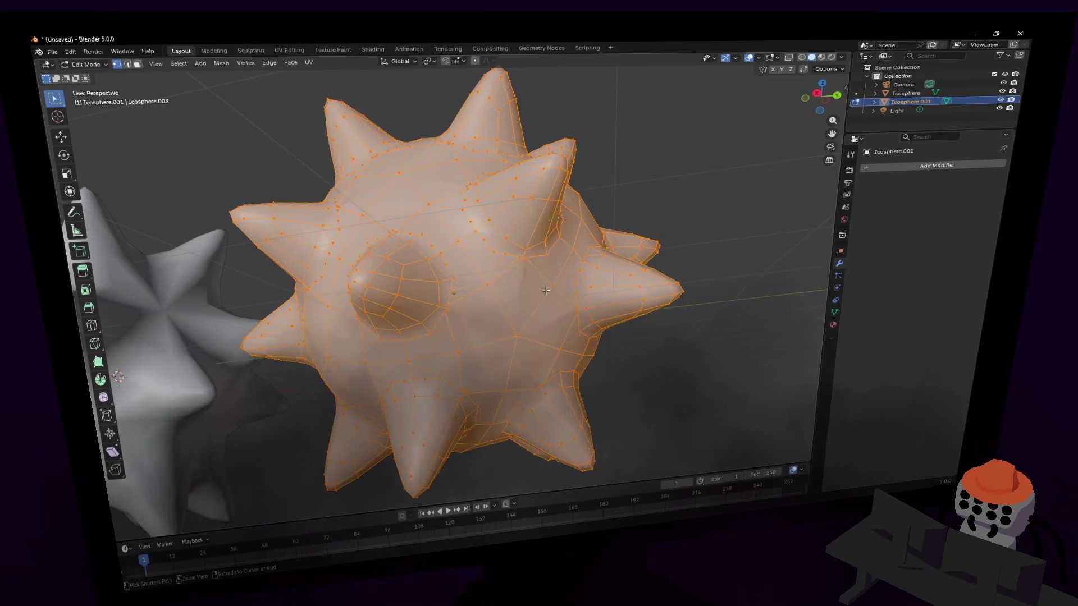
key("ctrl+z")
key("ctrl+z")
key("ctrl+z")
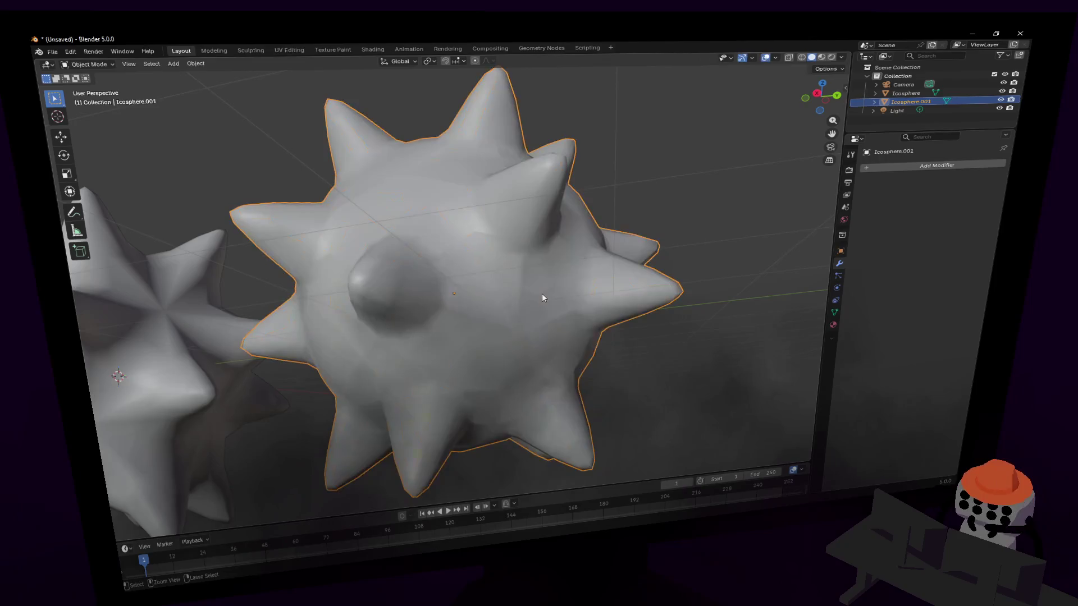
key("ctrl+z")
key("ctrl+z")
key("ctrl+z")
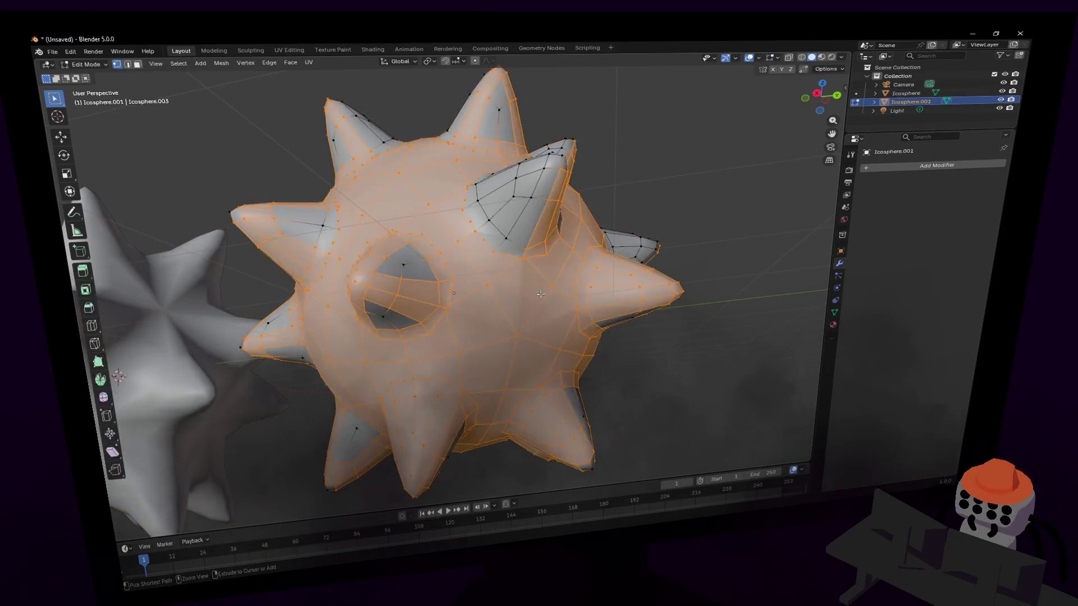
key("ctrl+z")
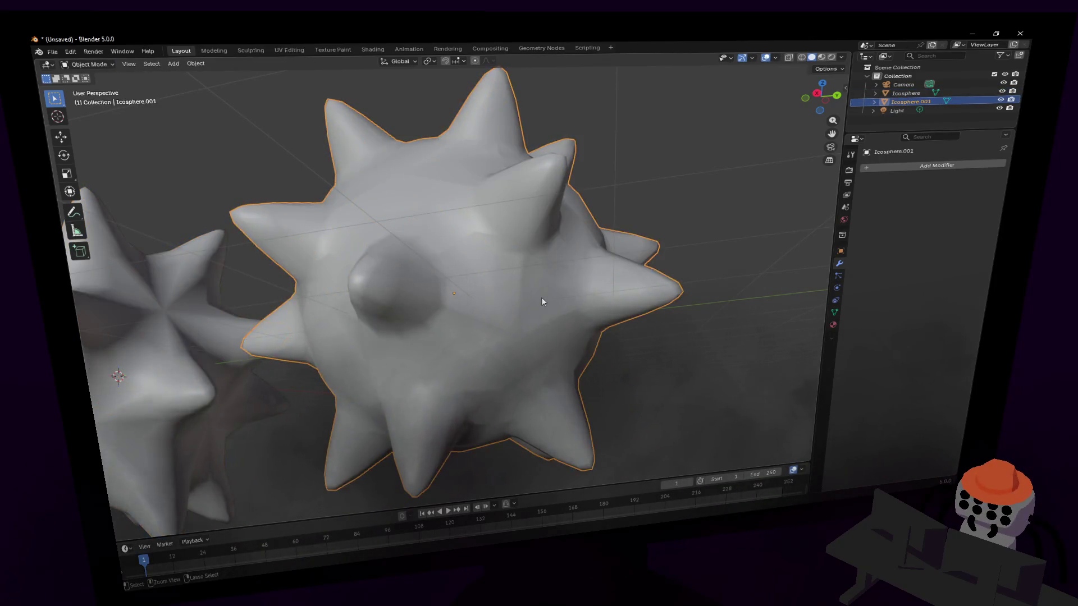
key("shift+grave")
key("Escape")
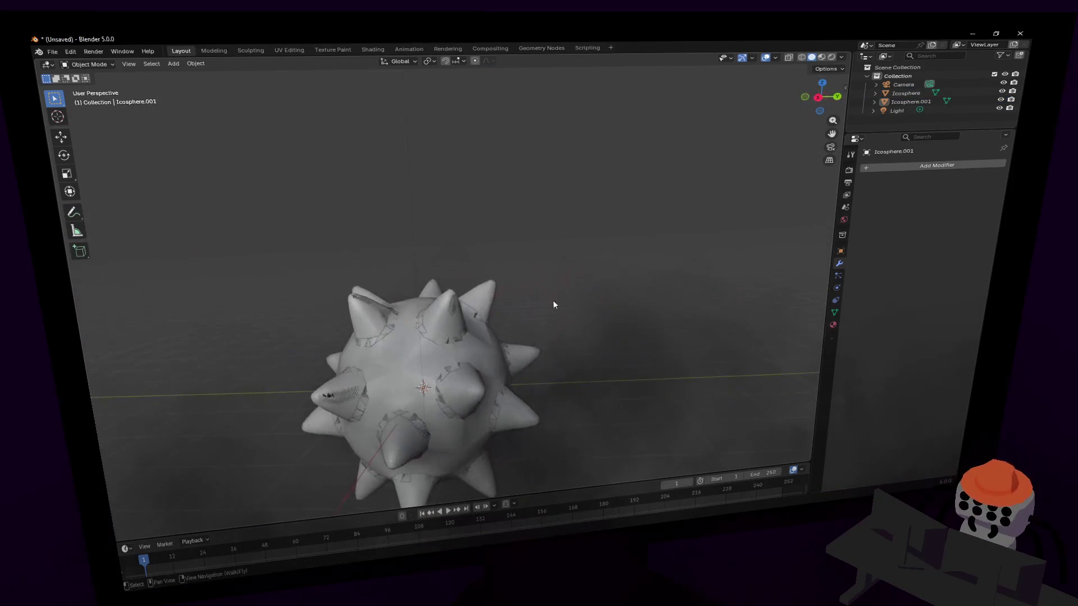
- Restore the Boolean union, switch its solver to Float, and expand the Solver Options
key("ctrl+shift+z")
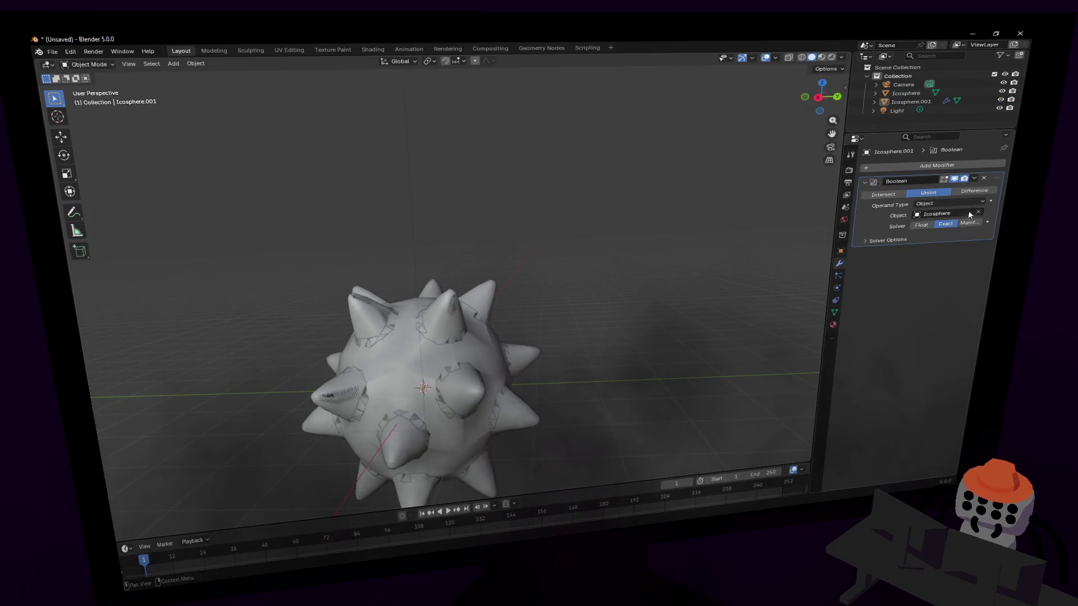
left_click(921, 225)
key("shift+grave")
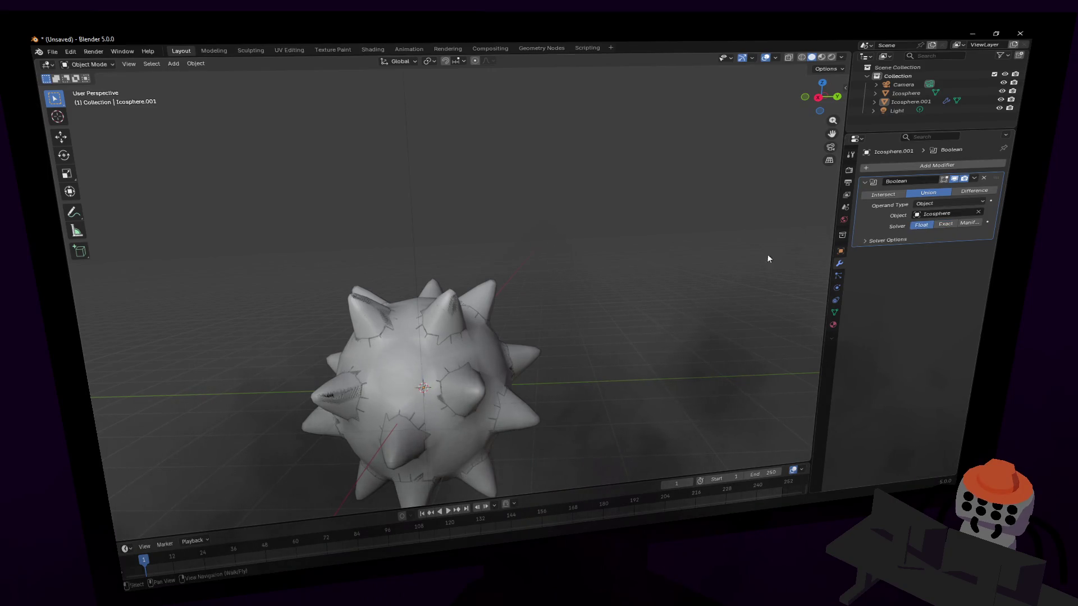
key("w")
left_click(676, 263)
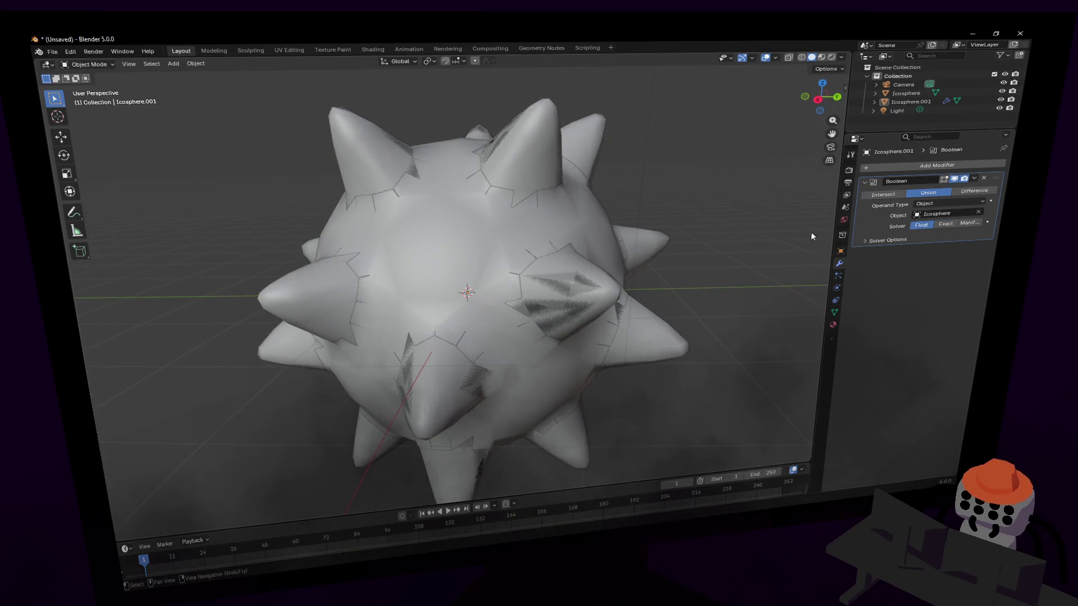
left_click(888, 240)
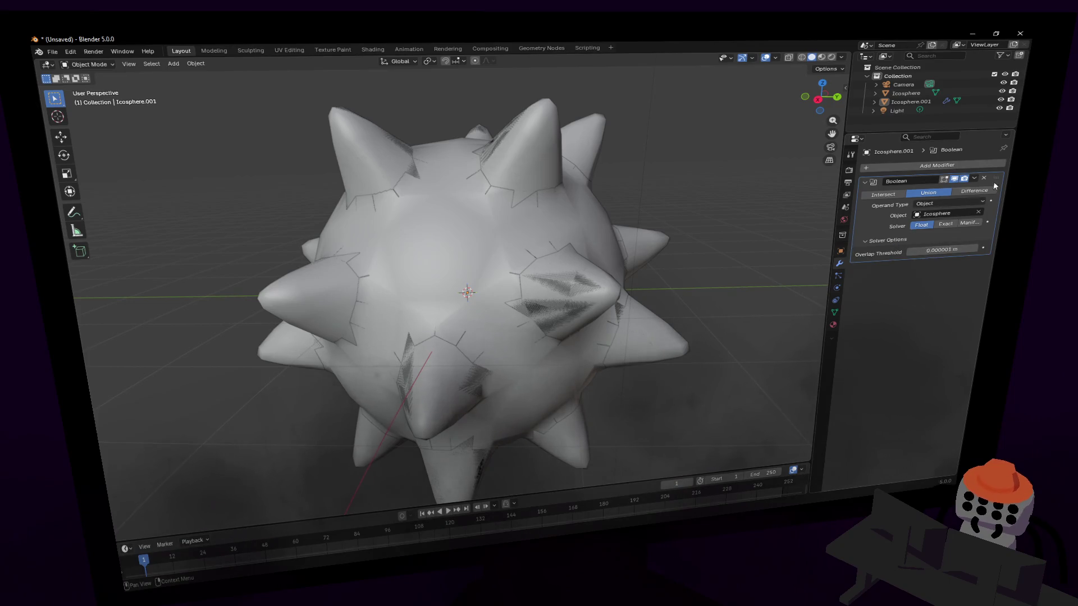
- Hide the Icosphere, try Manifold and Difference, then return to Float and Union
left_click(1001, 91)
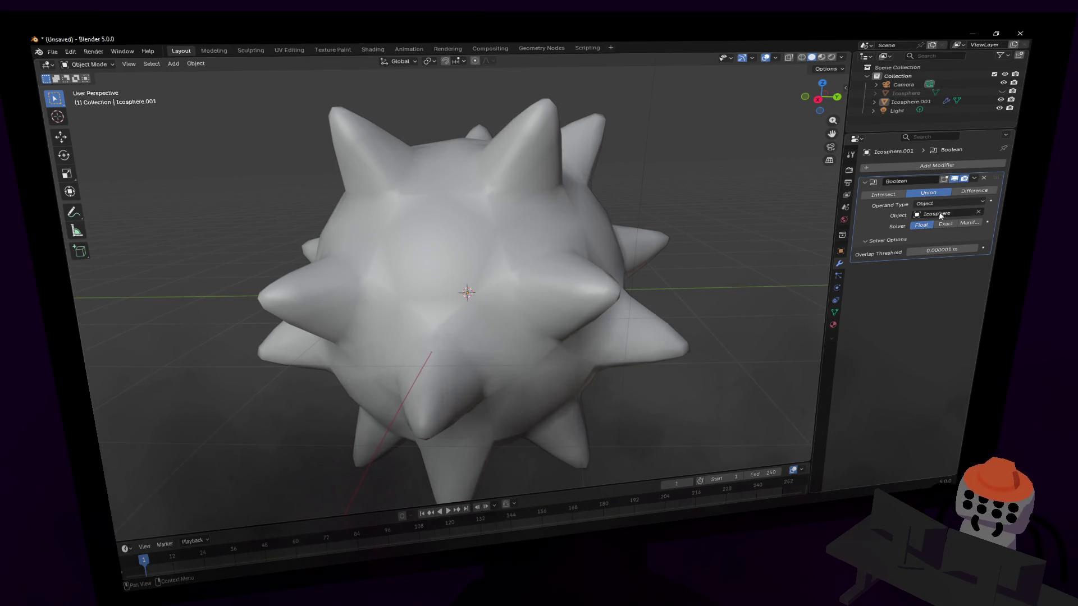
left_click(958, 225)
left_click(929, 225)
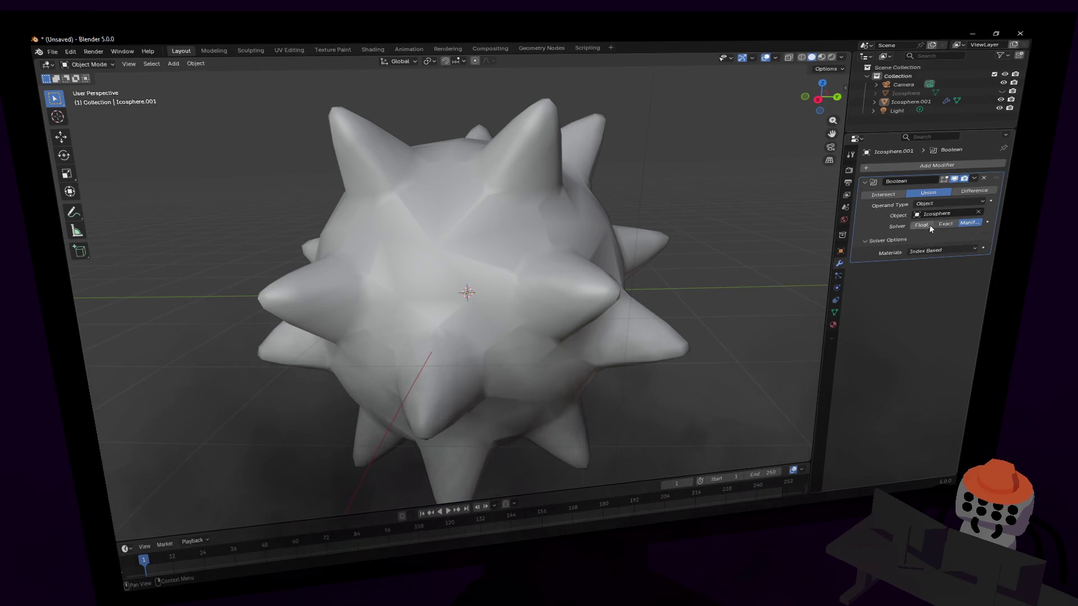
left_click(969, 193)
left_click(914, 194)
left_click(901, 195)
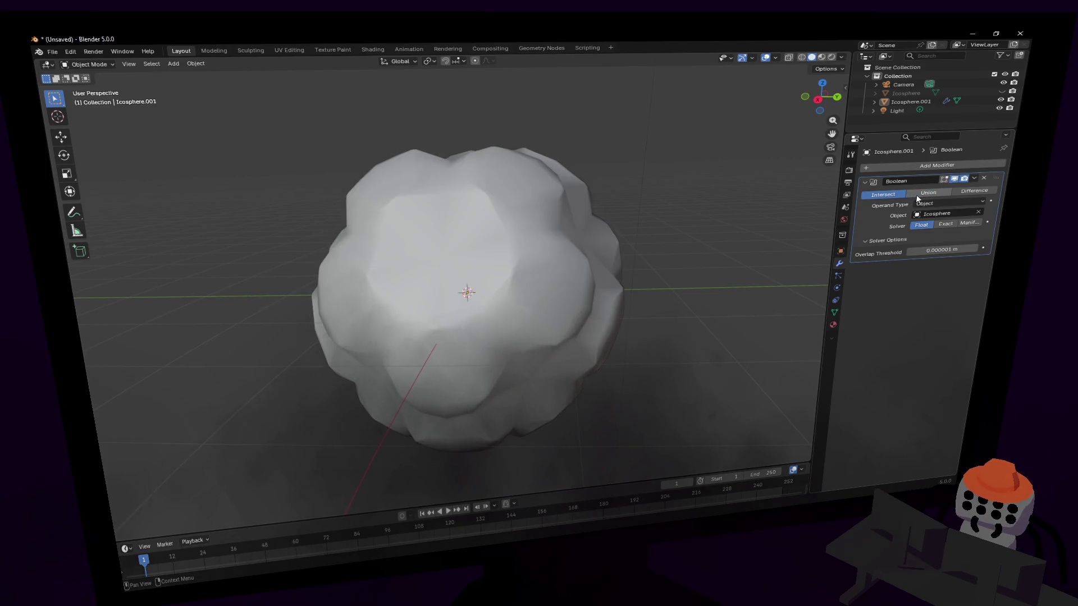
key("shift+grave")
key("s")
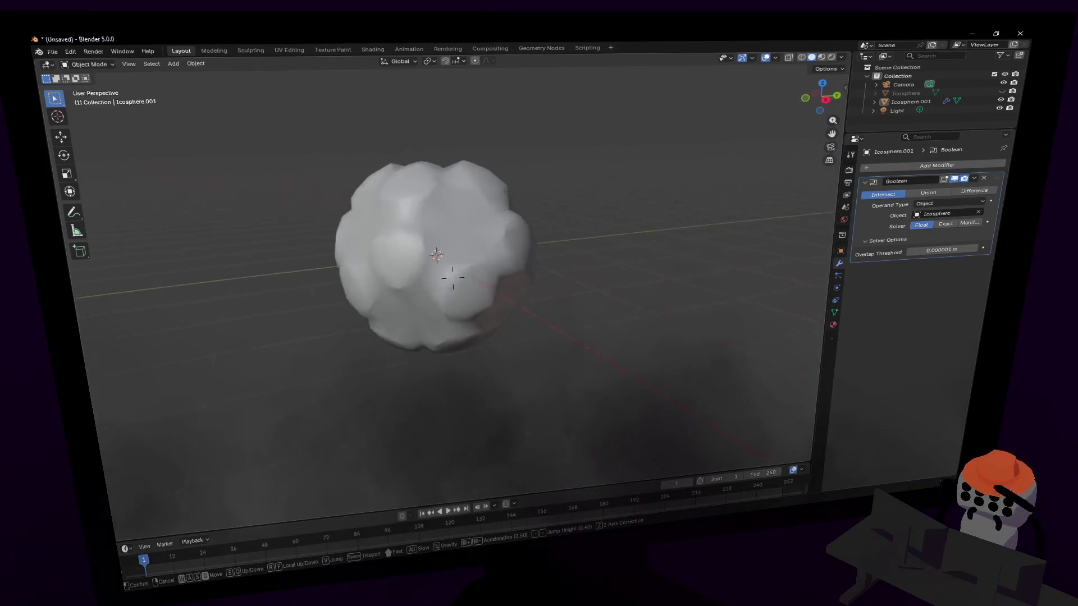
key("w")
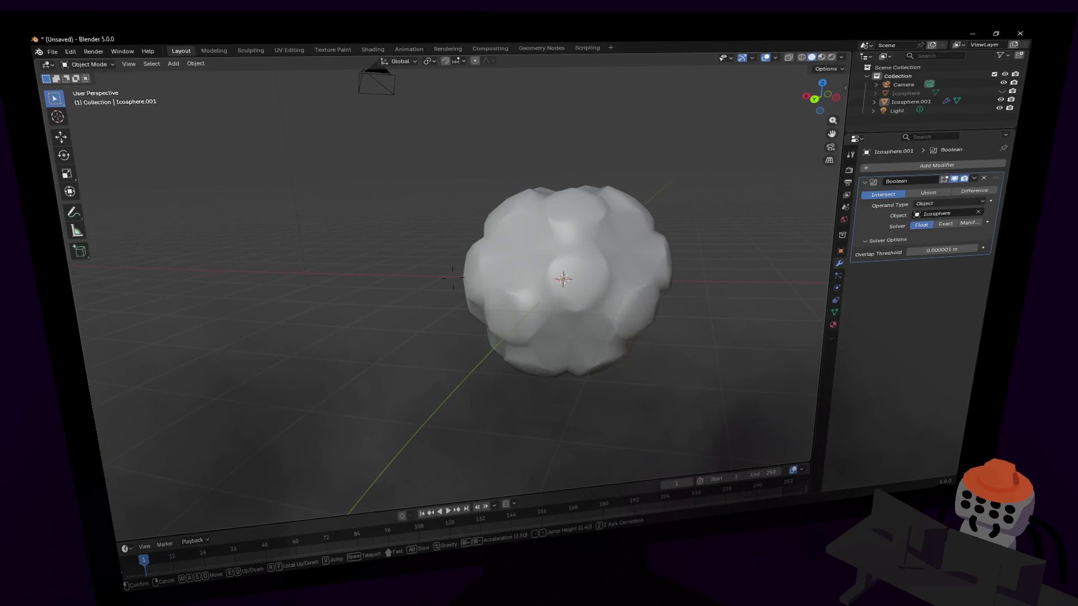
key("d")
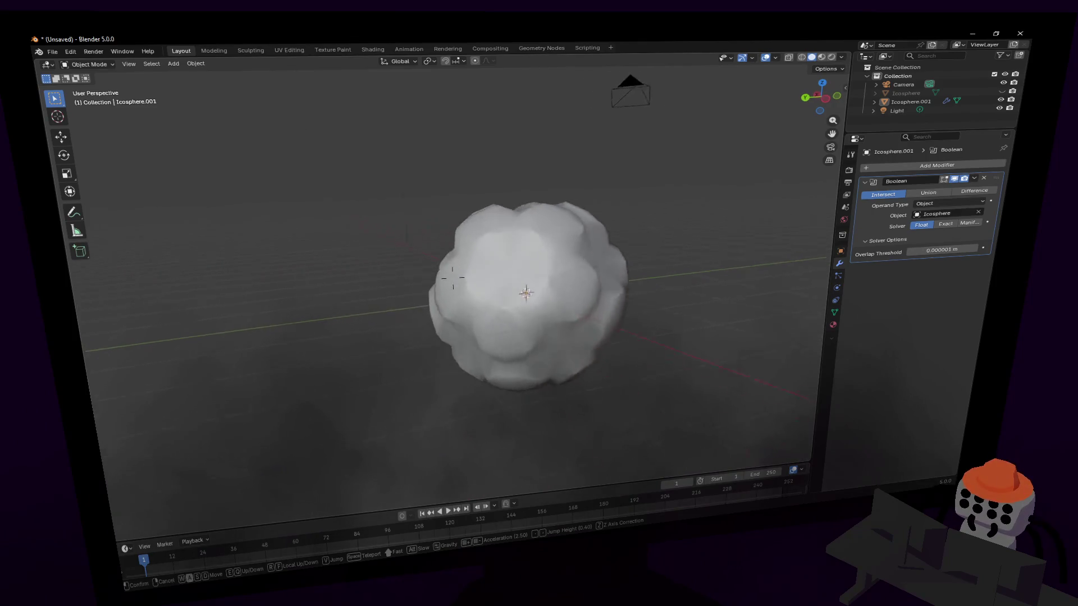
left_click(452, 277)
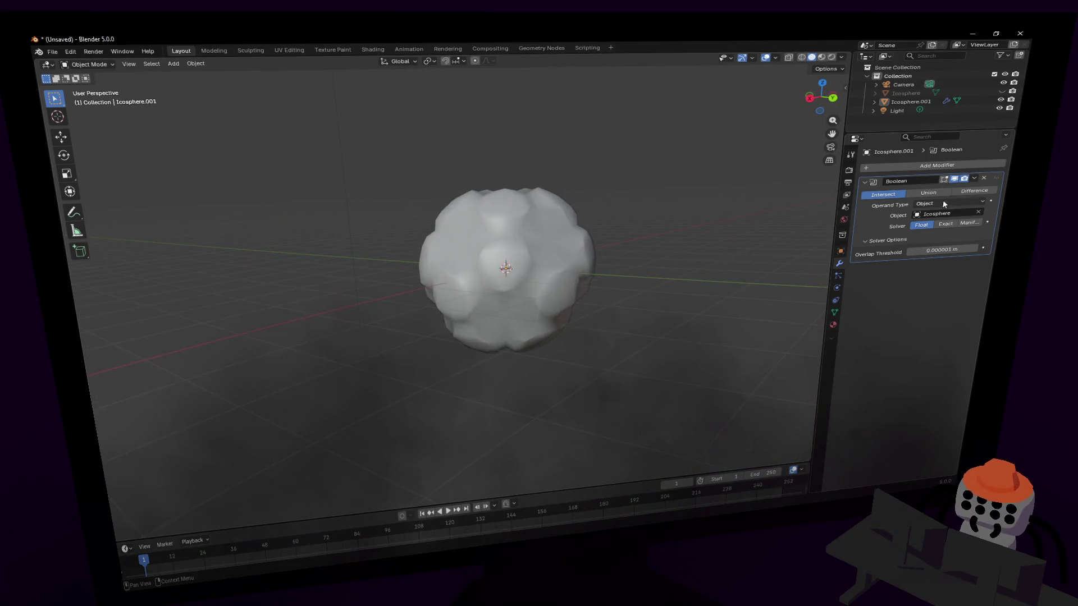
left_click(943, 225)
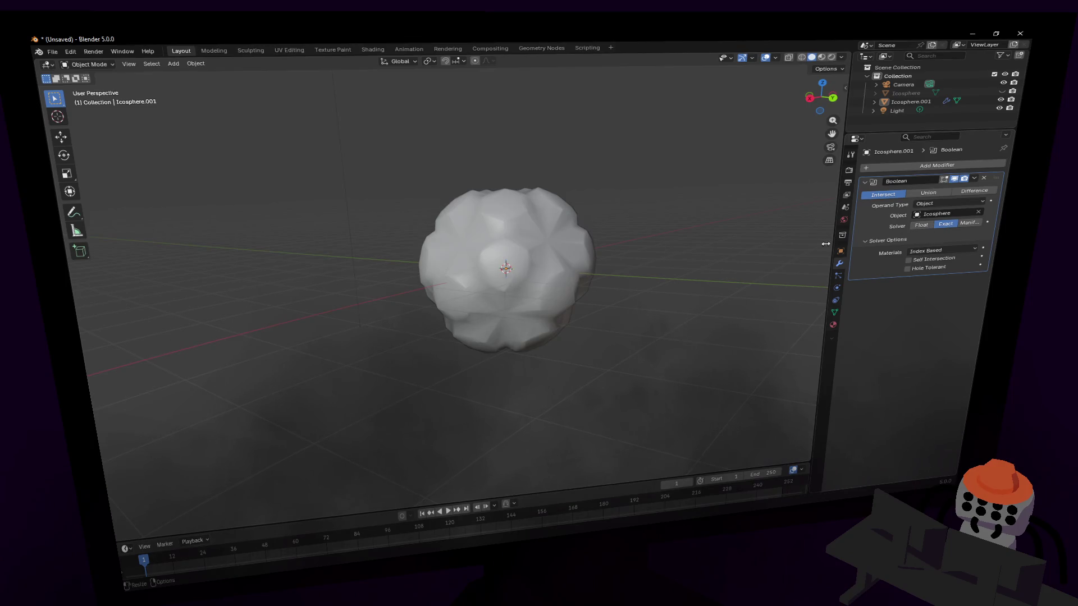
left_click(961, 225)
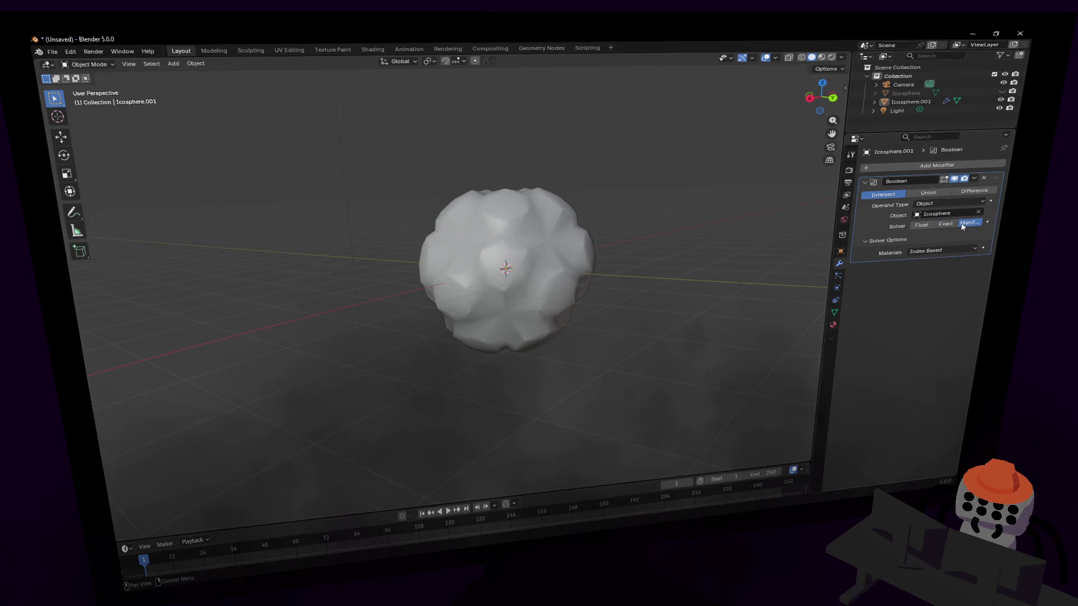
left_click(918, 226)
left_click(935, 194)
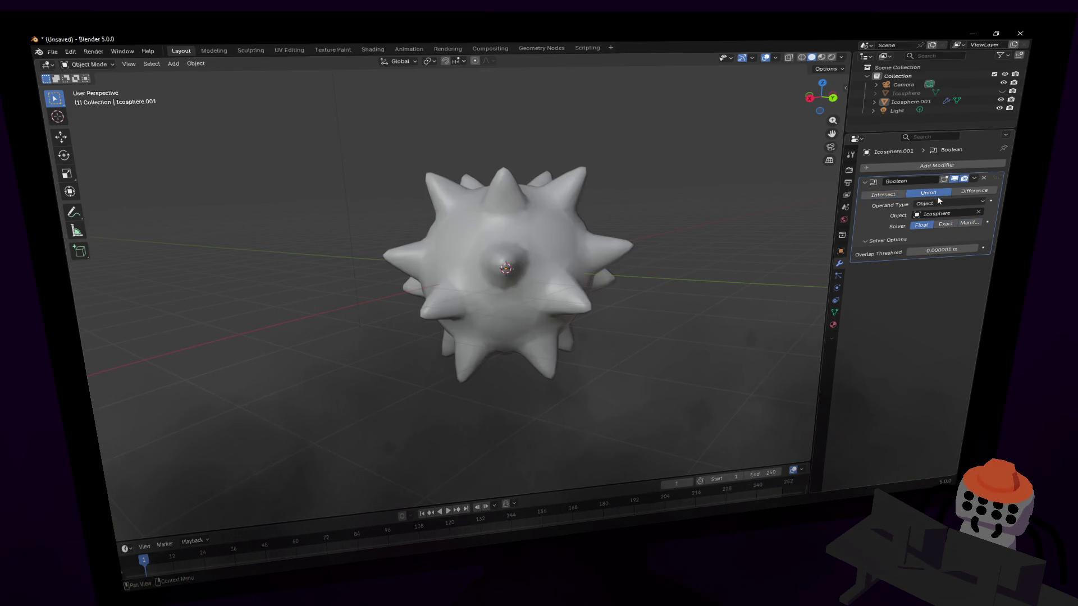
- Enter the Boolean Overlap Threshold, going from 0.001 m to 0.00001 m
left_click(945, 250)
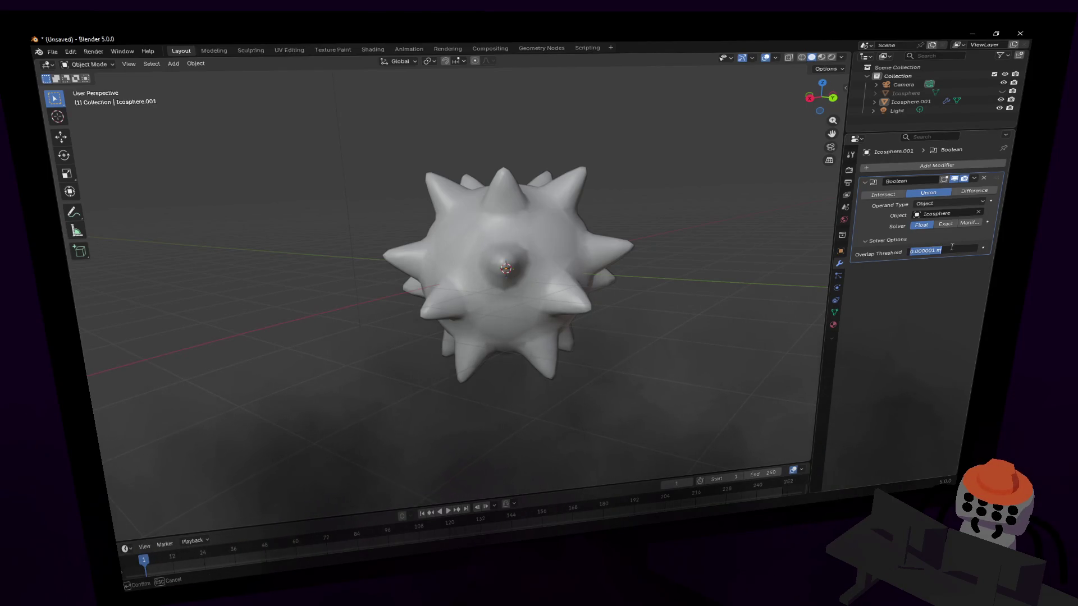
type(".001")
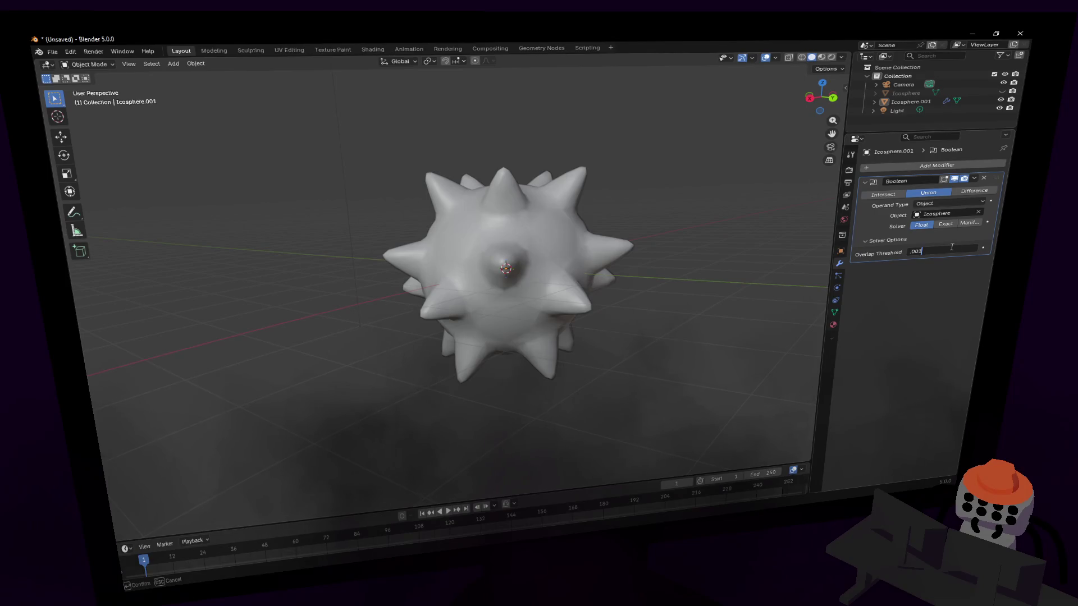
key("Return")
left_click(950, 248)
key("BackSpace")
key("Return")
key("Tab")
key("Tab")
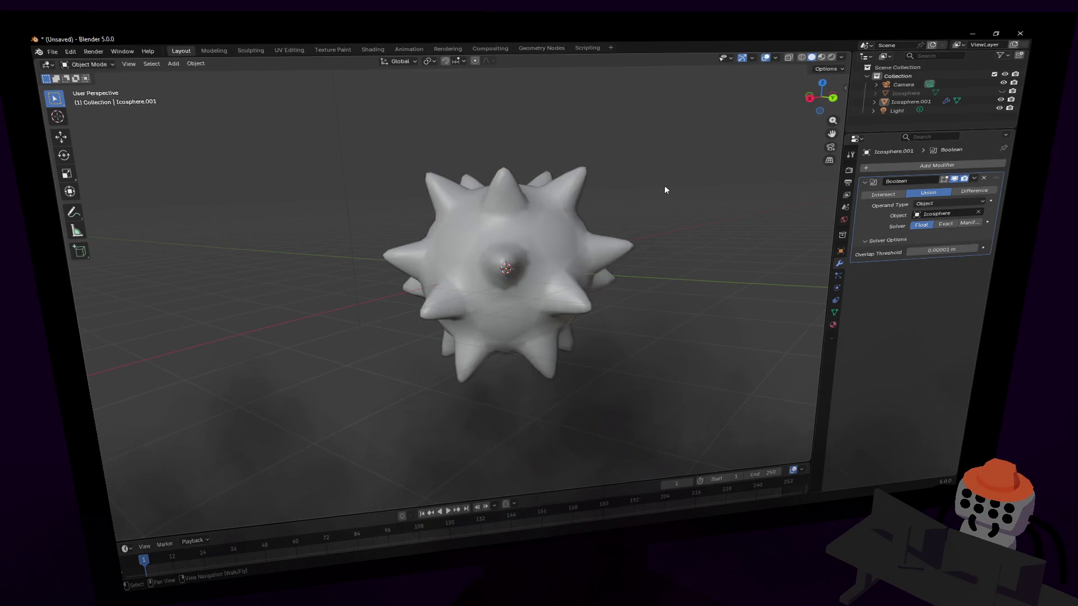
- Reframe the view, select the spiky ball, and open the Boolean modifier's dropdown
key("shift+grave")
left_click(662, 186)
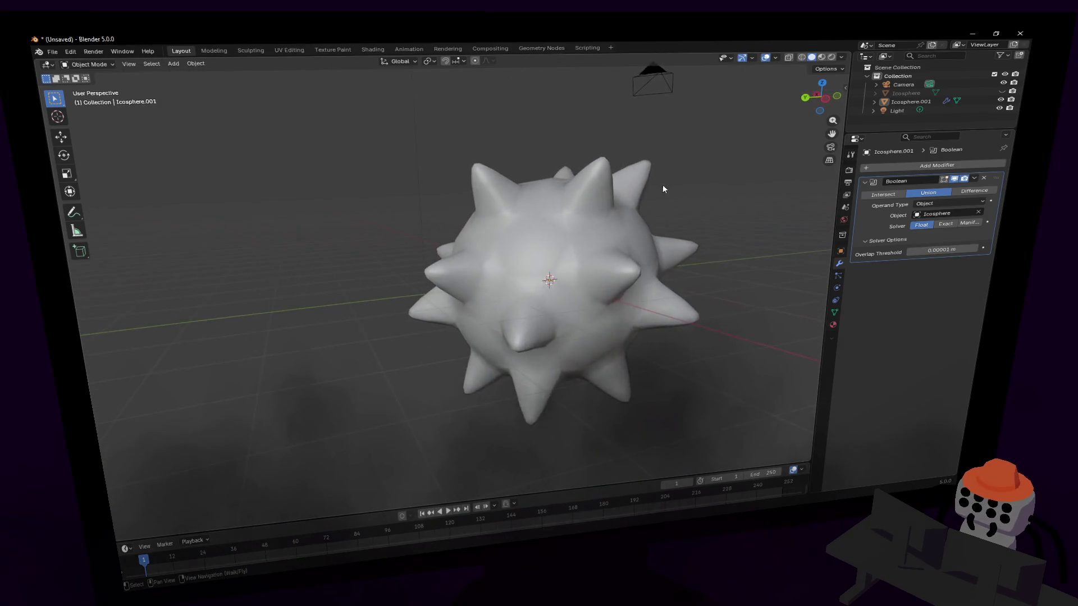
left_click(614, 216)
key("Tab")
key("Tab")
scroll(628, 231, "up", 4)
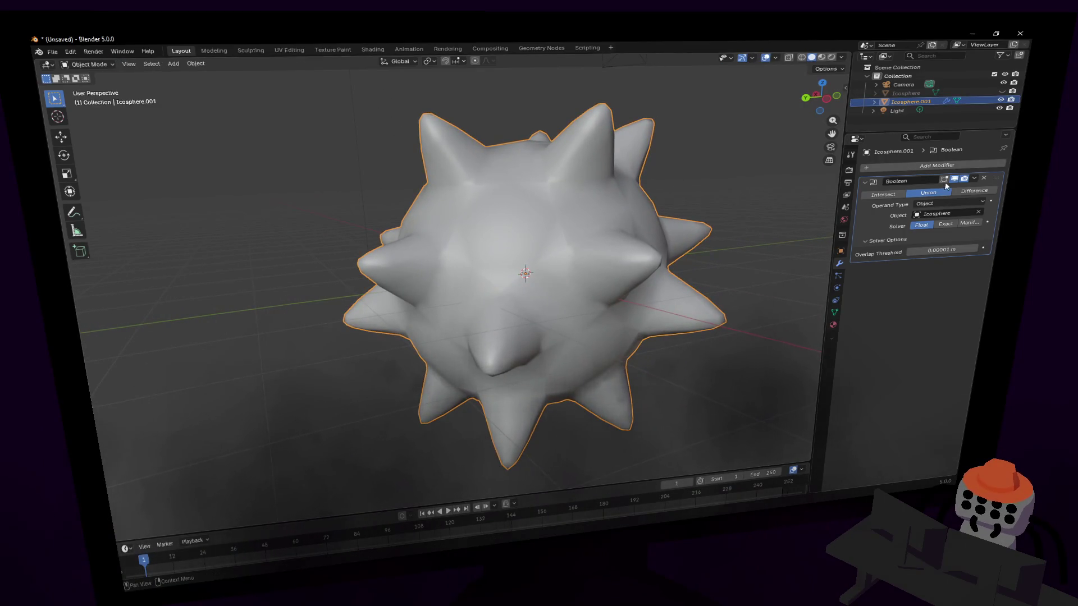
left_click(974, 179)
- Apply the Boolean modifier and run Merge by Distance on the ball in Edit Mode
left_click(929, 190)
key("Tab")
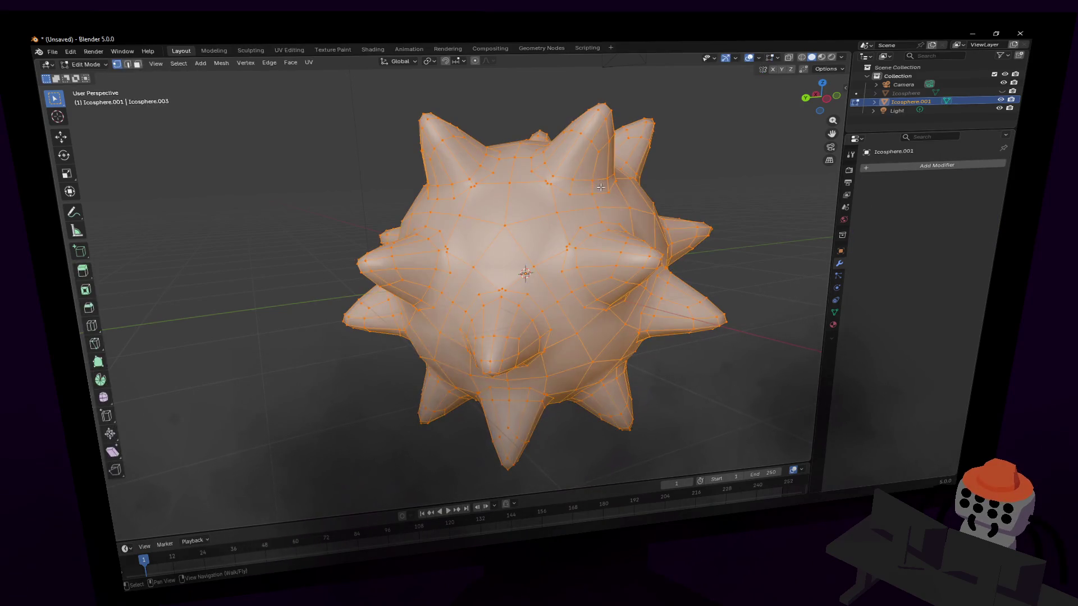
key("KP_Decimal")
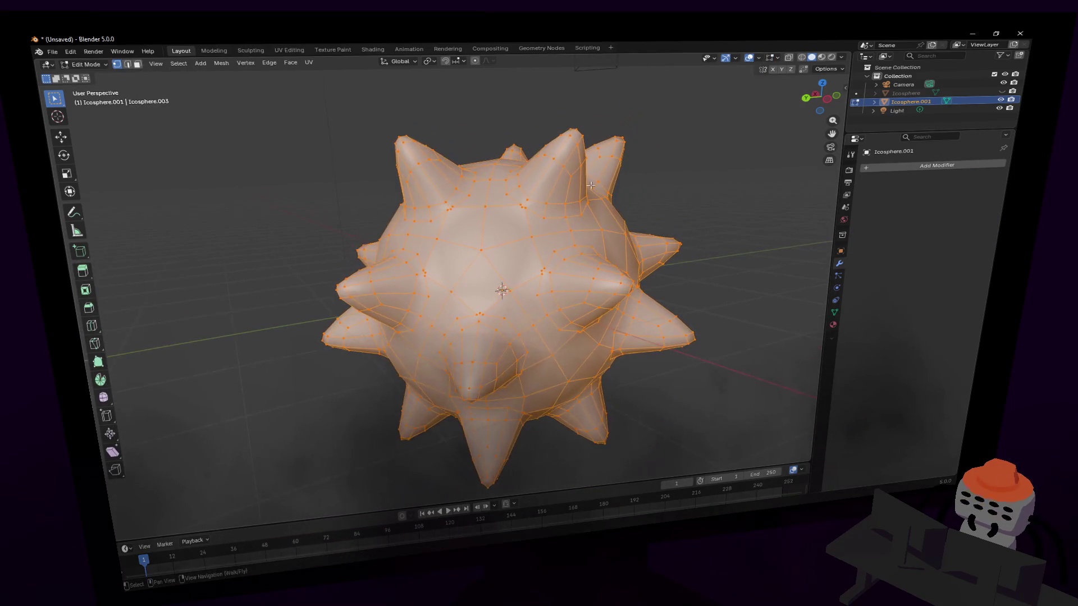
key("m")
left_click(573, 218)
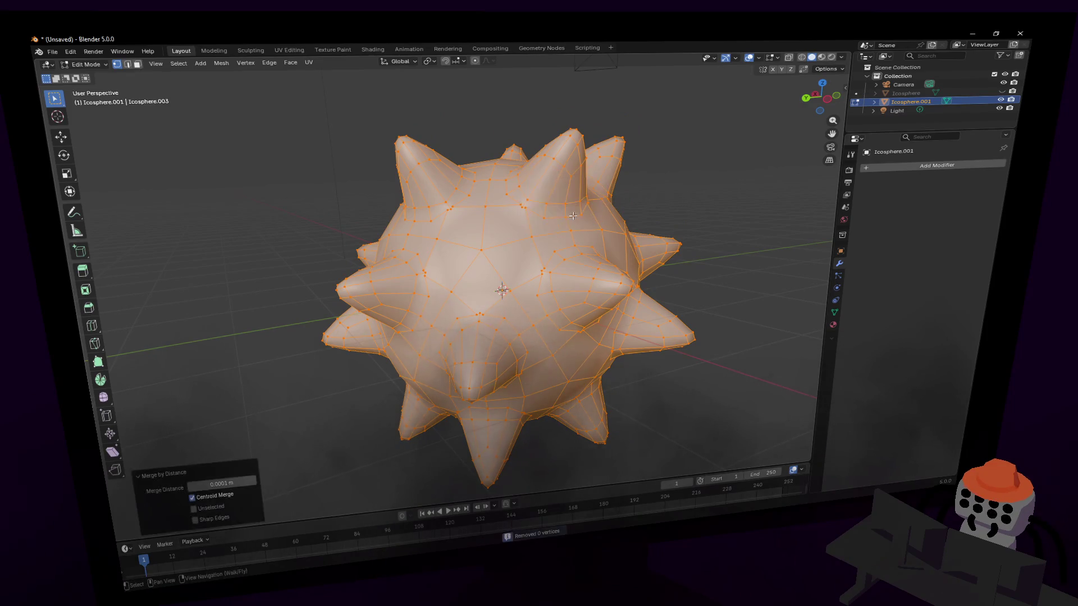
- Raise the Merge Distance from 0.01 m until 202 vertices are removed
left_click(225, 482)
type(".01")
key("Return")
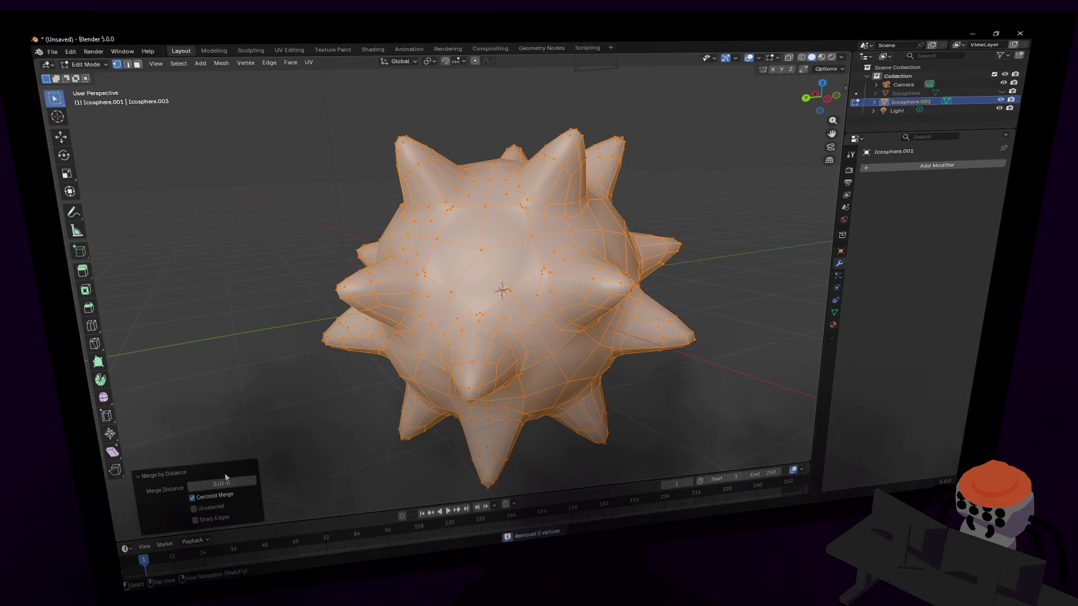
left_click(236, 488)
type("0")
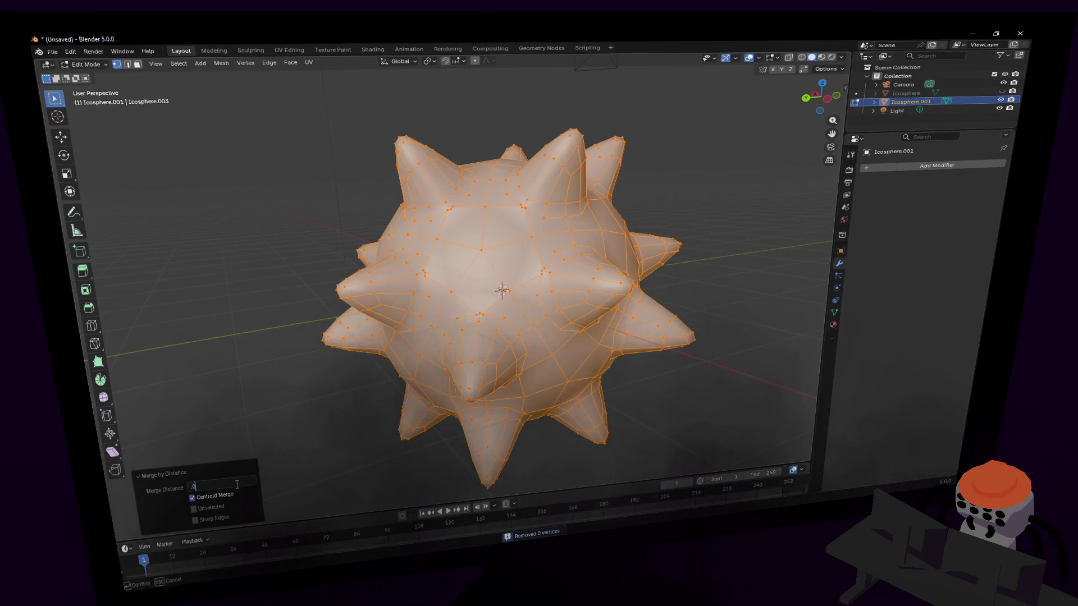
key("Return")
- Reframe the view on the merged ball, toggling Edit Mode to inspect it, ending in Object Mode
key("Tab")
key("shift+grave")
key("s")
left_click(564, 253)
key("Tab")
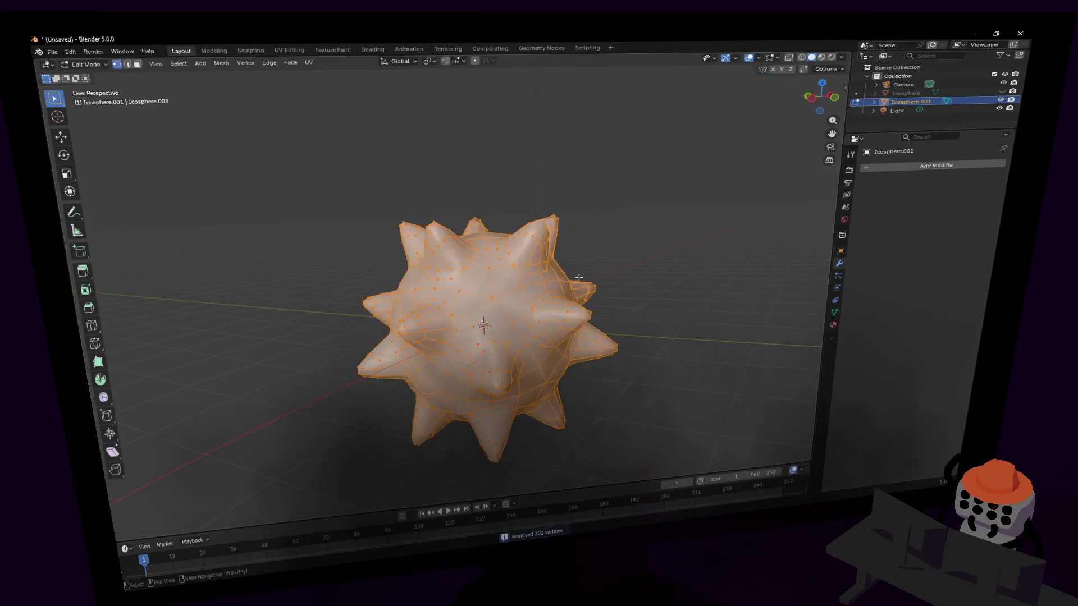
scroll(578, 278, "up", 4)
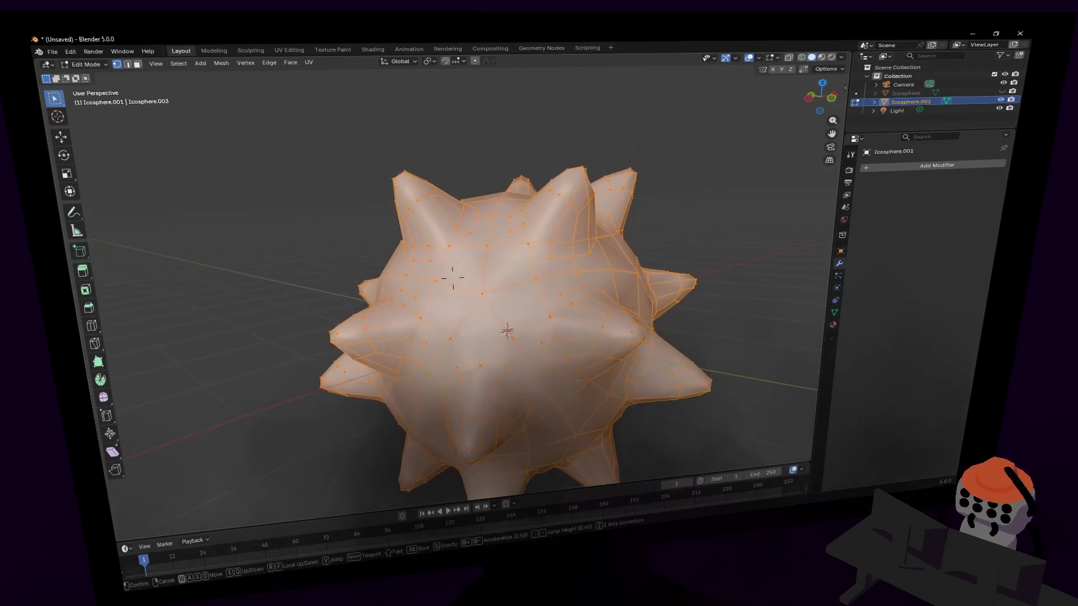
key("Tab")
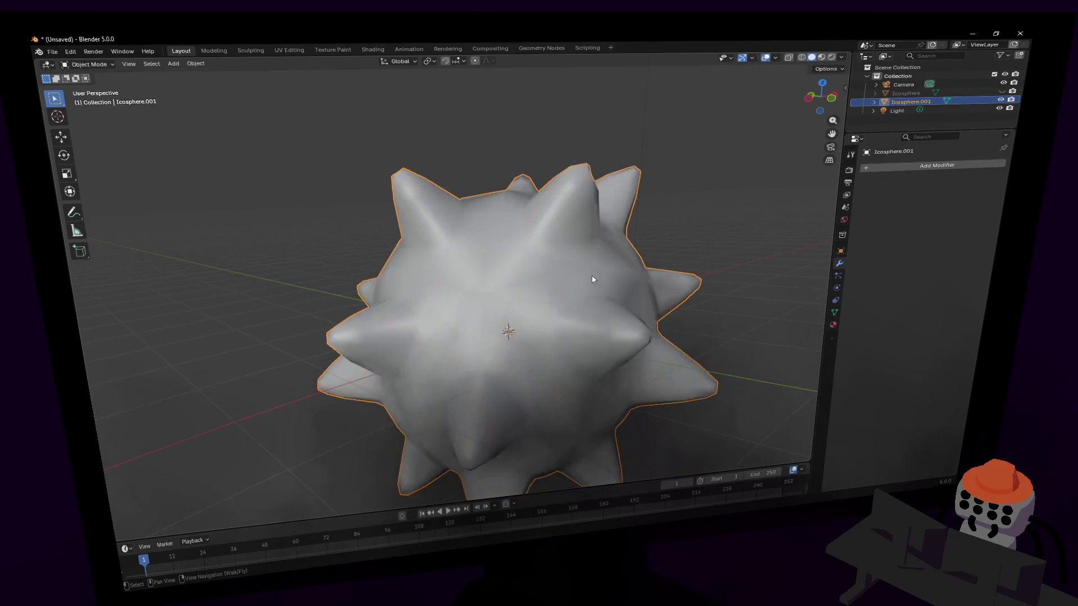
- Shade the ball smooth and triangulate all its faces
right_click(581, 266)
left_click(581, 257)
key("Tab")
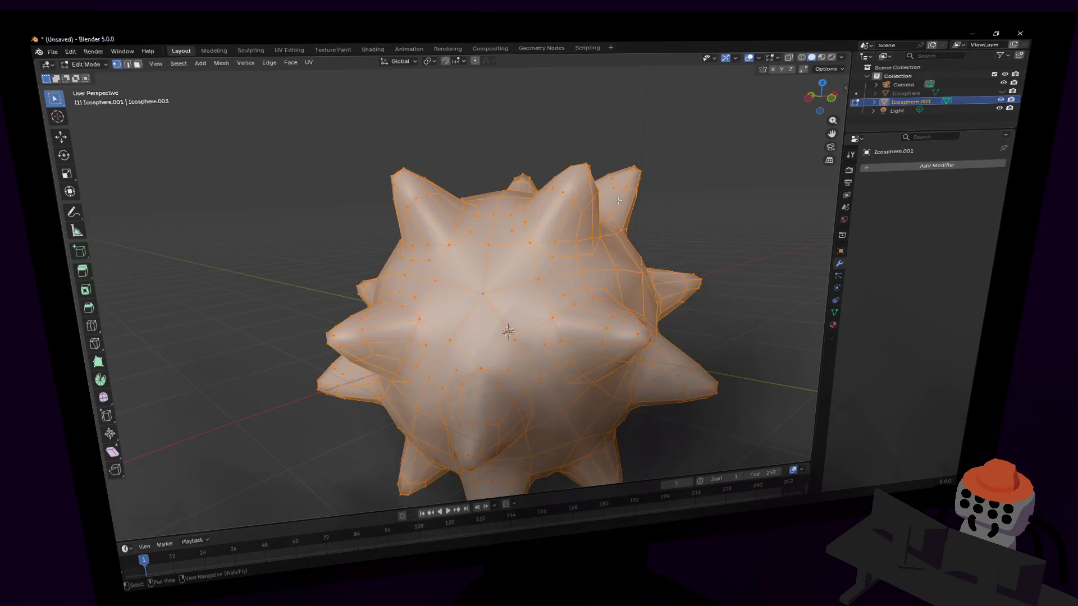
key("ctrl+t")
key("Tab")
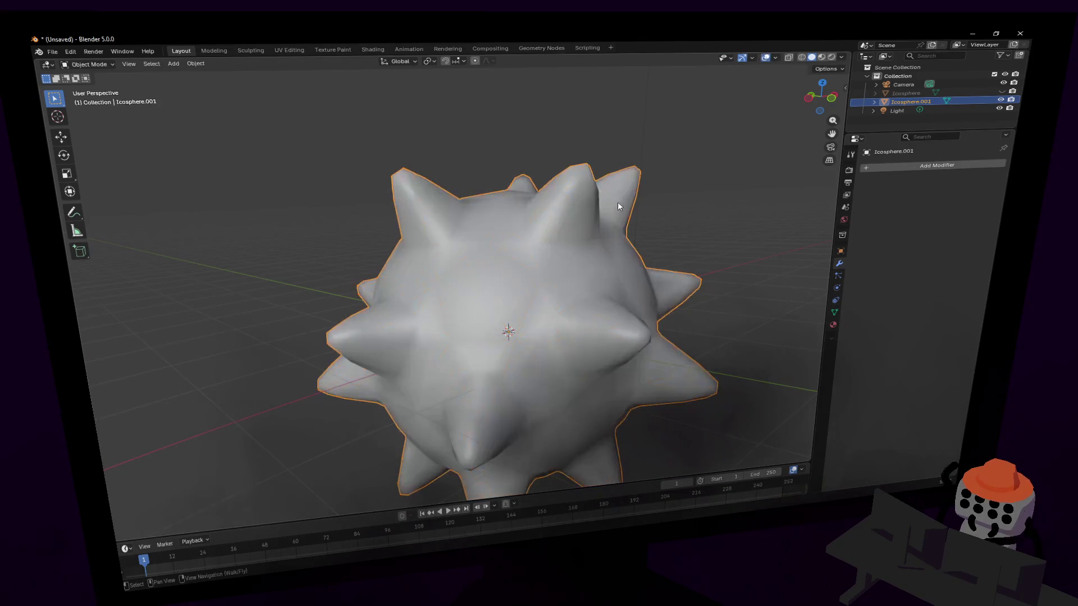
- Reframe the view and convert the triangulated faces back into quads with Tris to Quads
key("shift+grave")
key("s")
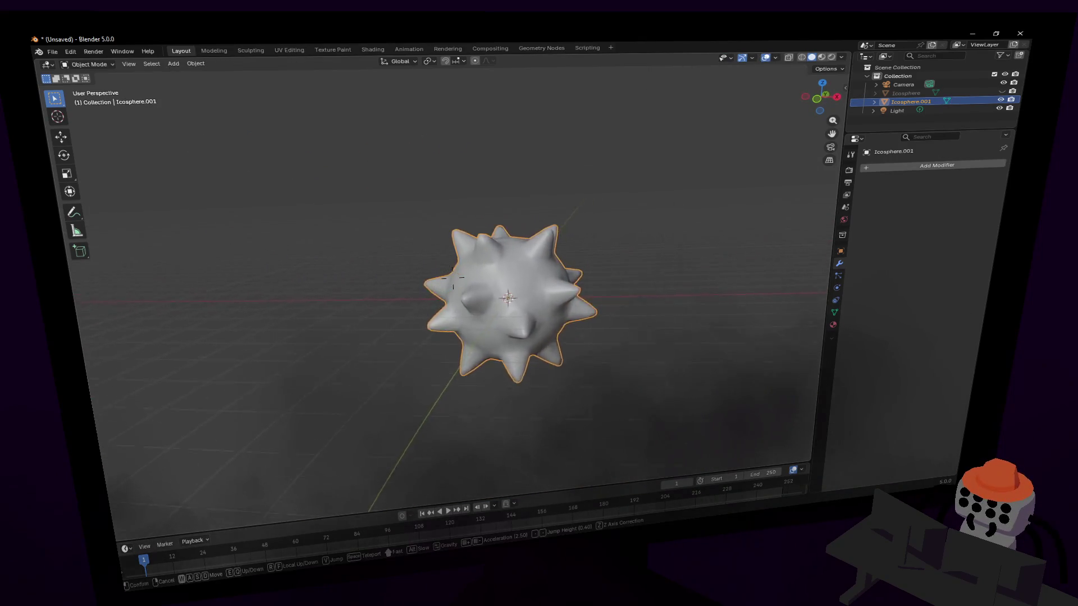
key("w")
key("Return")
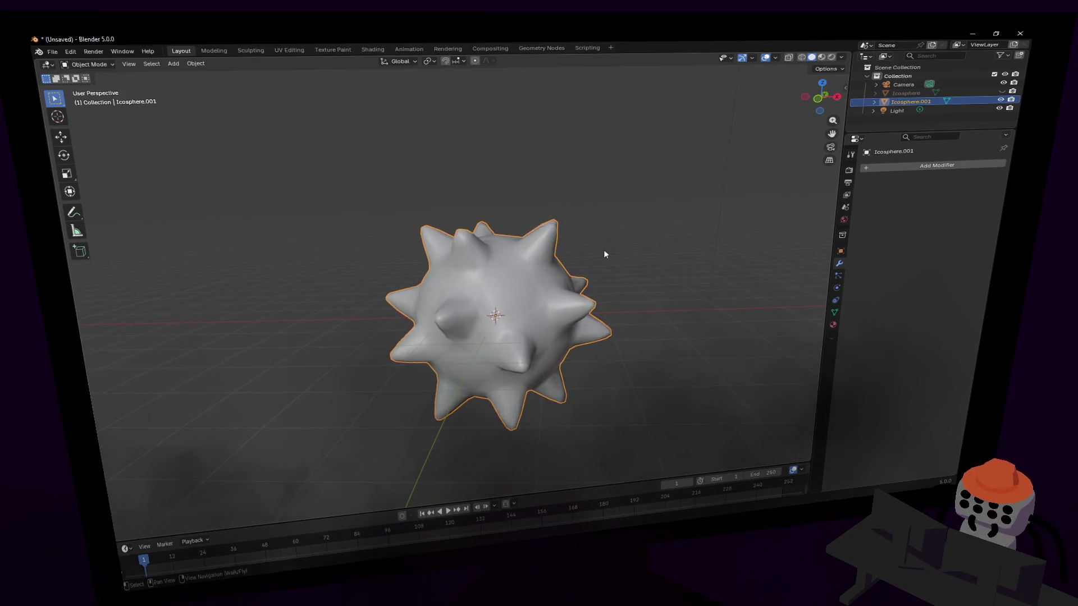
key("Tab")
key("alt+j")
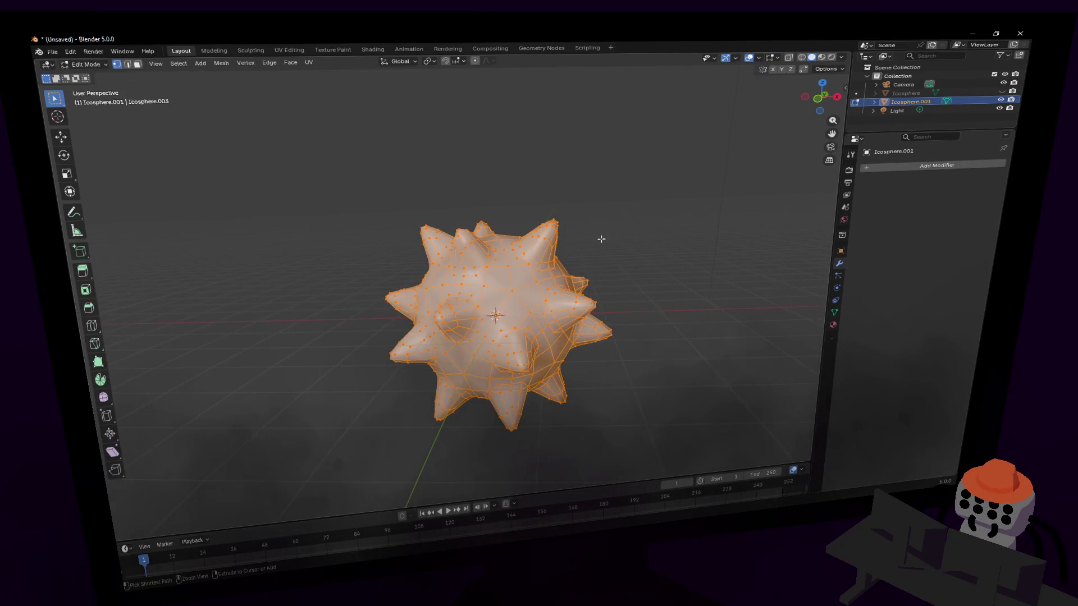
- Return to Edit Mode, zoom in, and switch to edge selection
key("Tab")
key("Tab")
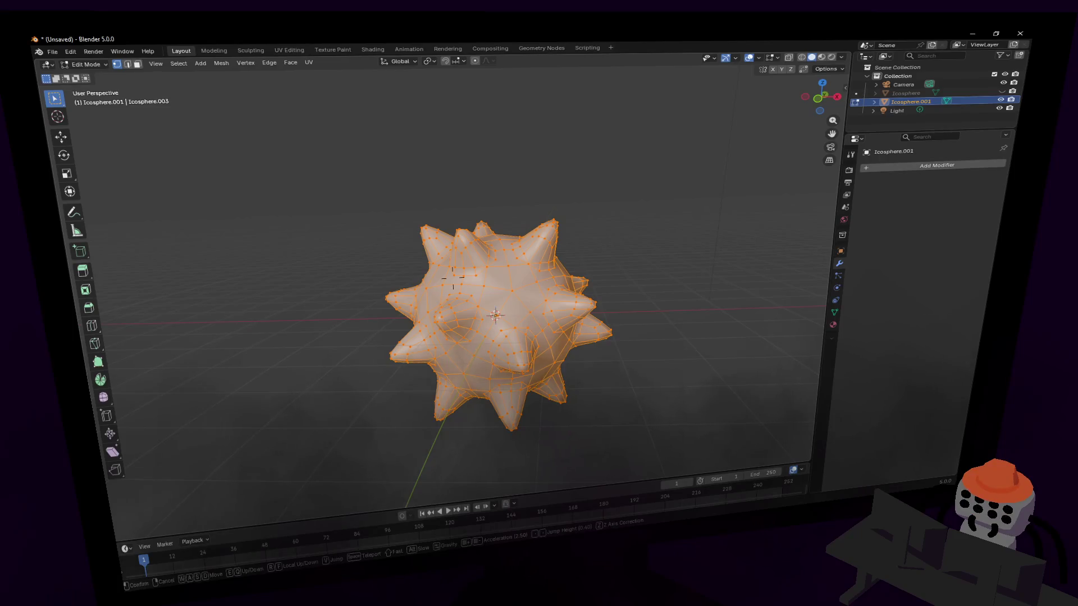
scroll(601, 239, "up", 2)
key("2")
left_click(500, 265)
- Try circle select, select all, and grow the selection before exiting circle select
key("c")
key("a")
key("ctrl+z")
key("ctrl+KP_Add")
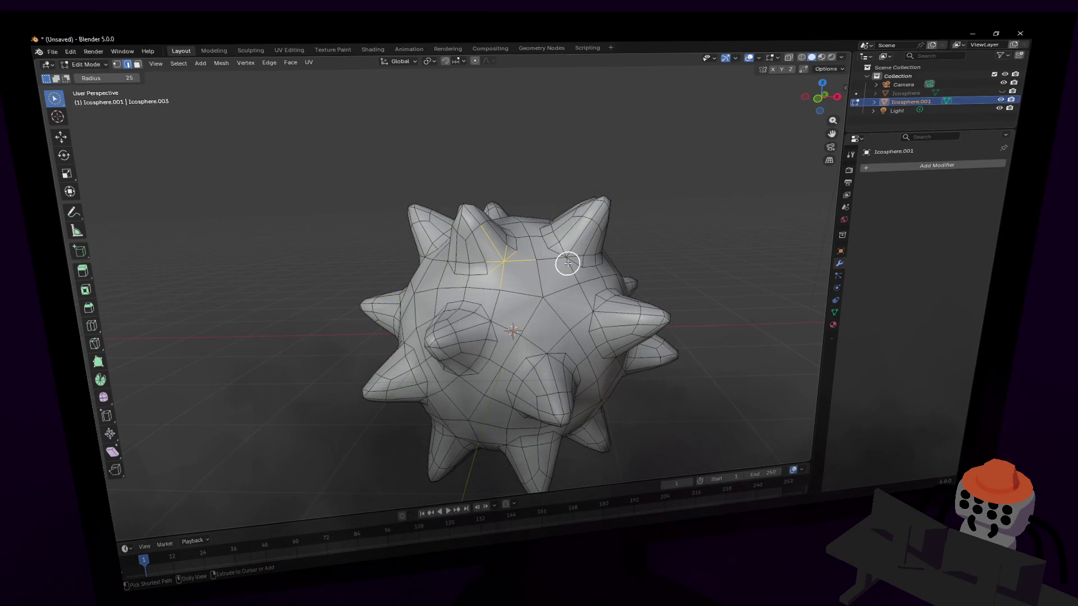
key("Tab")
key("Tab")
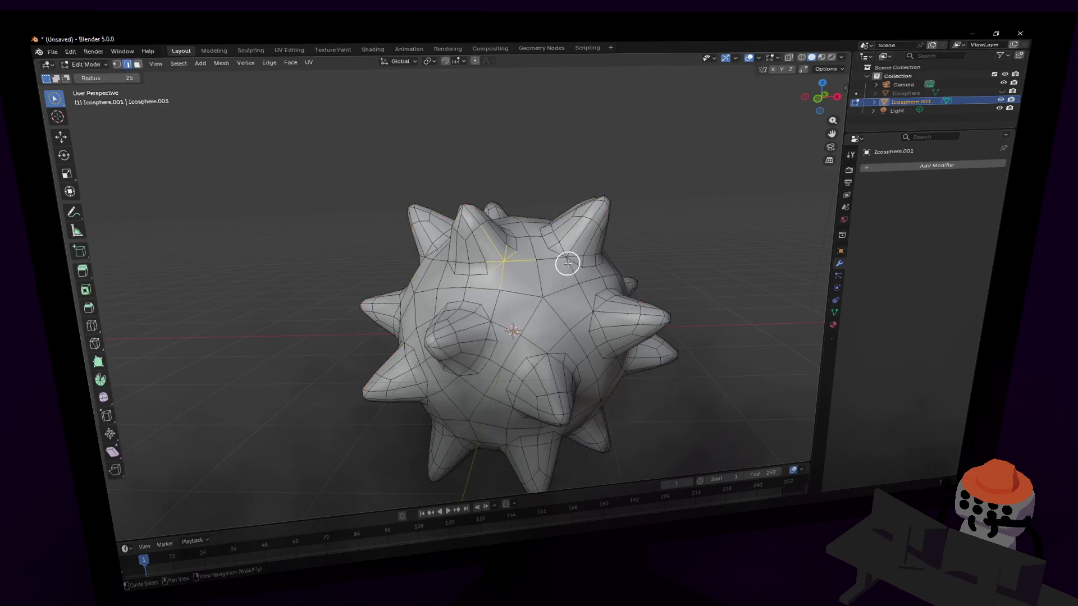
key("1")
key("Escape")
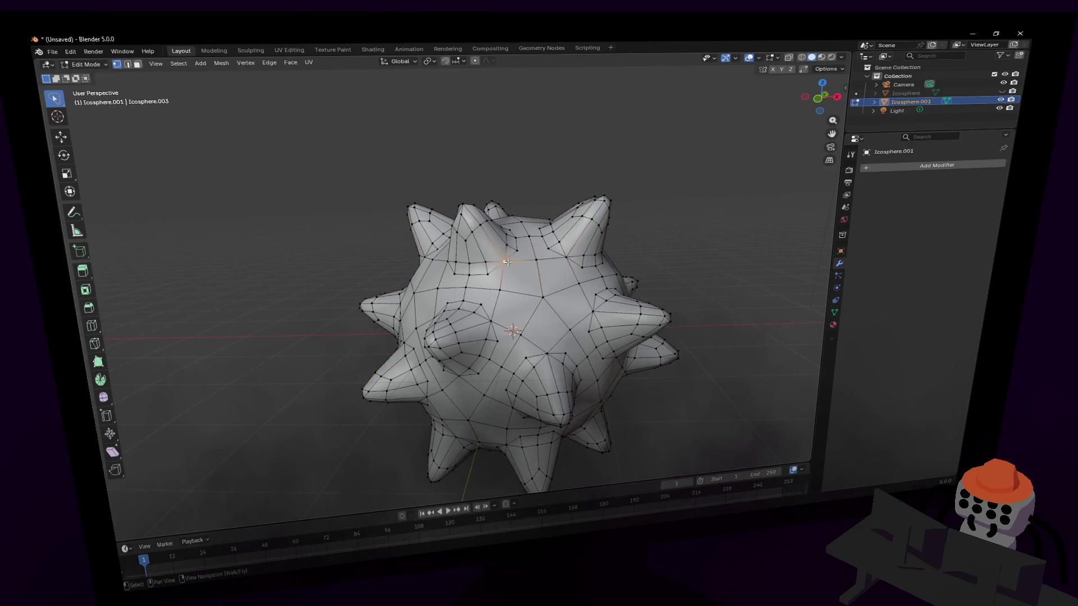
- Clear the selection, switch to edge mode, and fly the view close to a spike
key("alt+a")
key("2")
key("shift+grave")
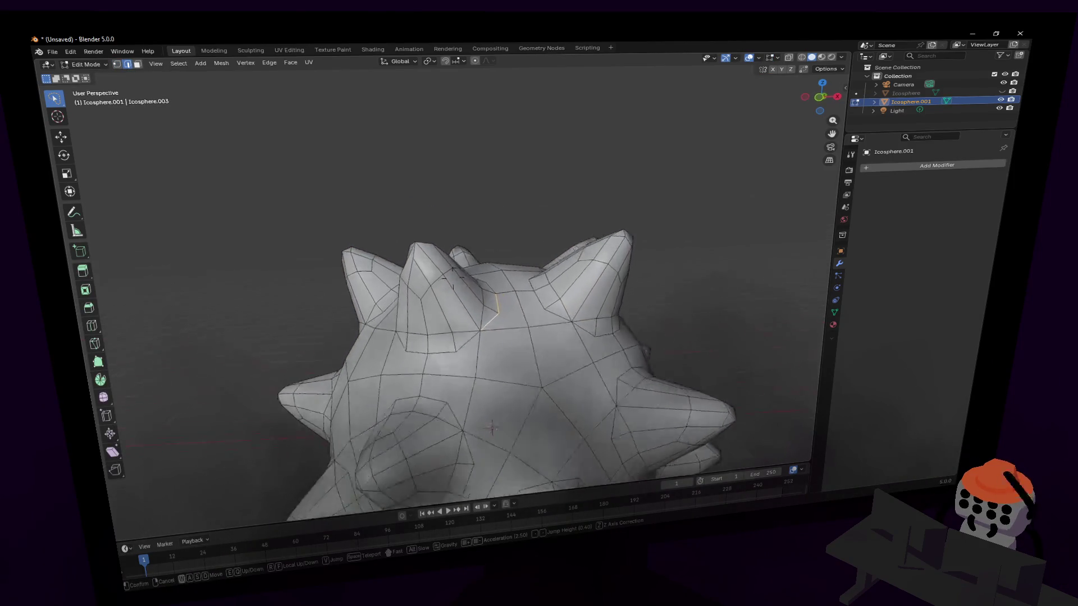
key("w")
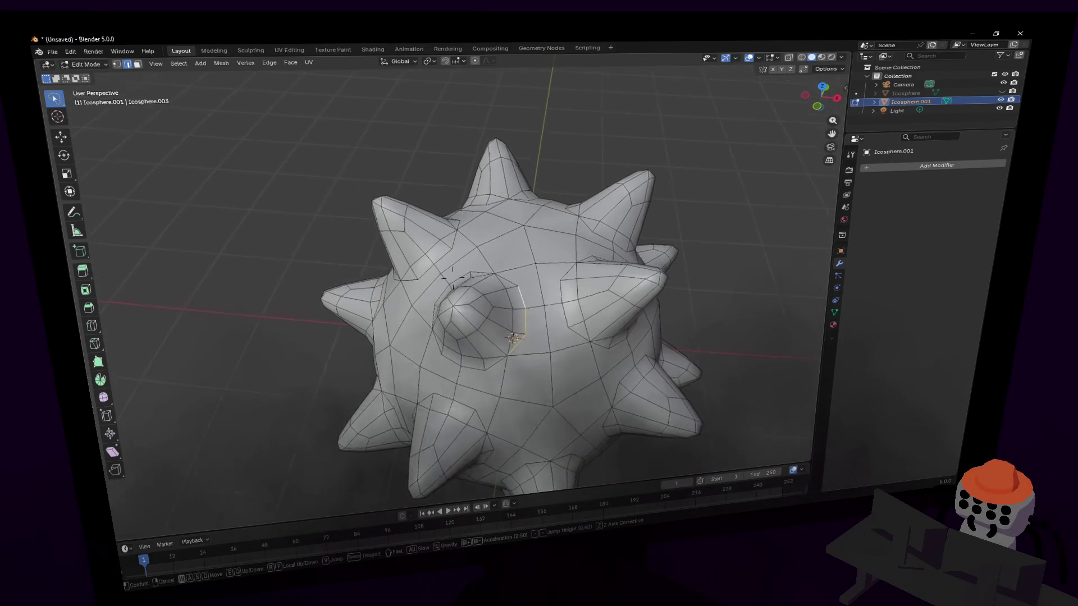
left_click(544, 300)
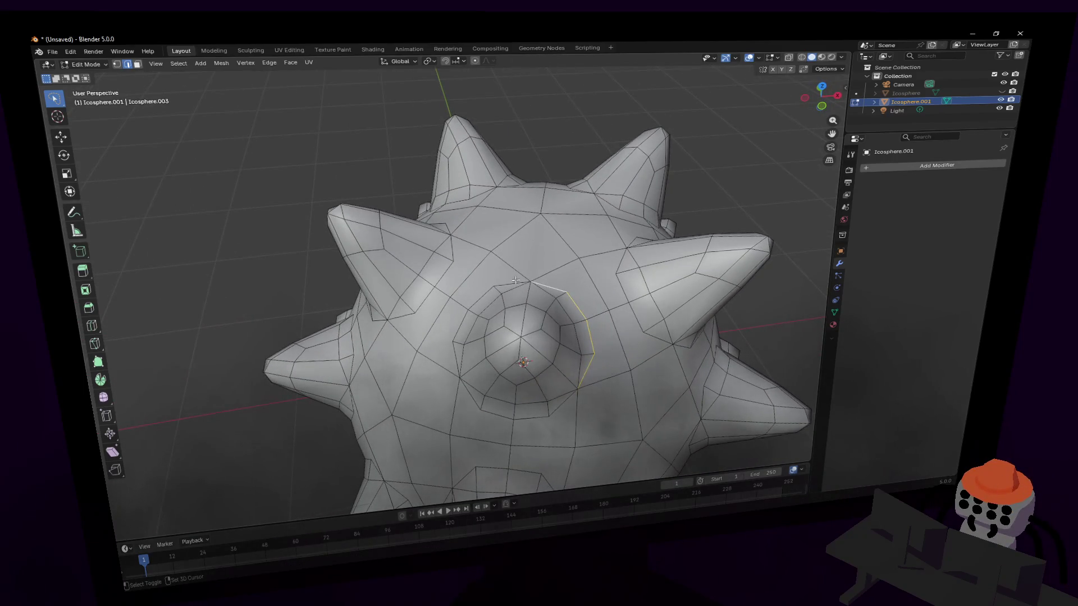
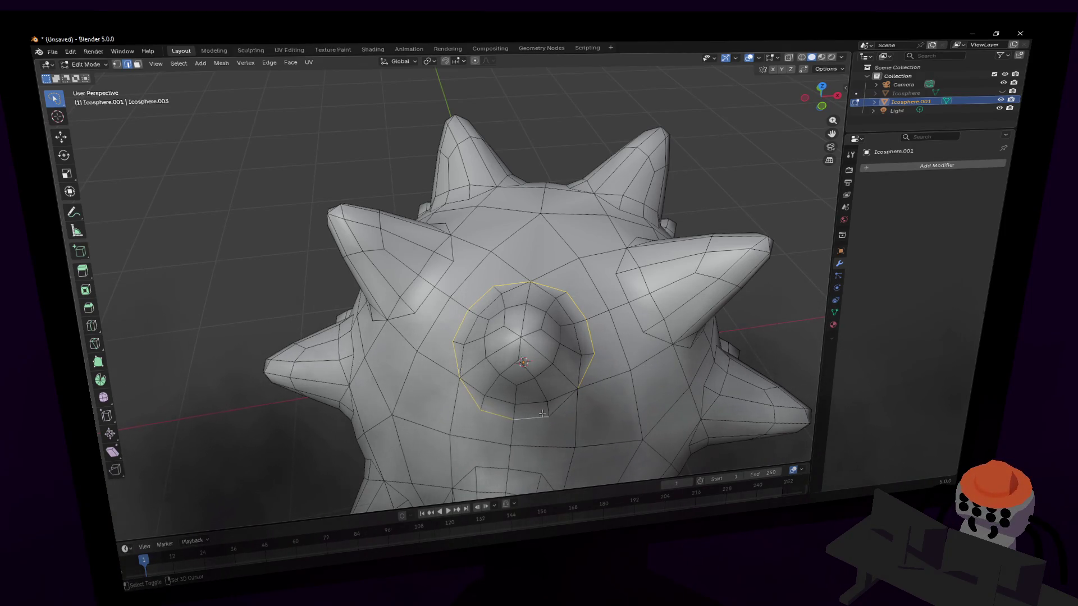
- Round the selected edge loop at a spike's base into a circle with LoopTools Circle
right_click(559, 288)
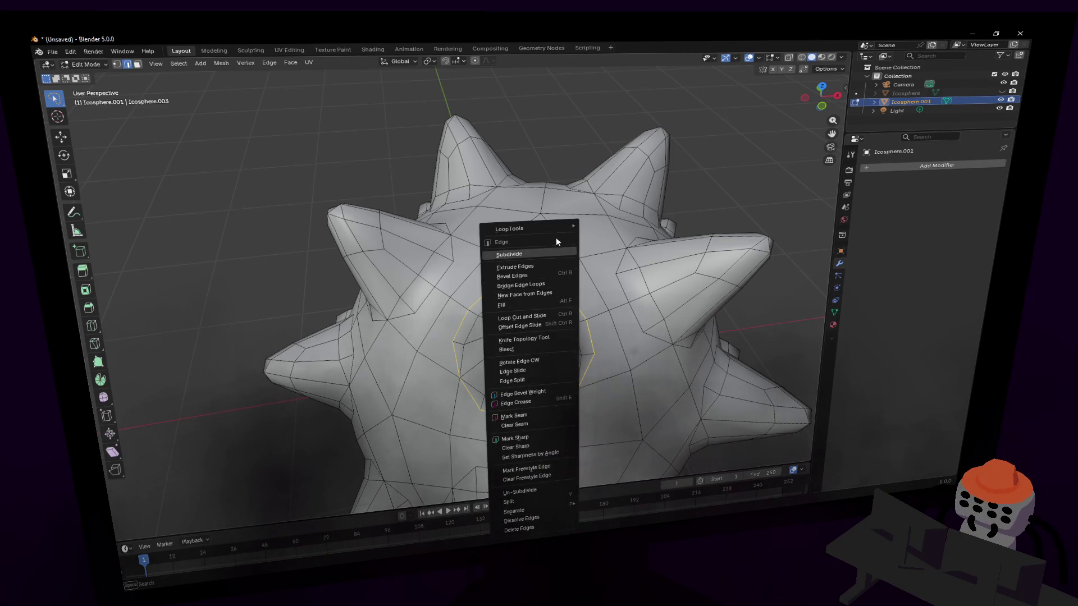
mouse_move(558, 223)
left_click(614, 229)
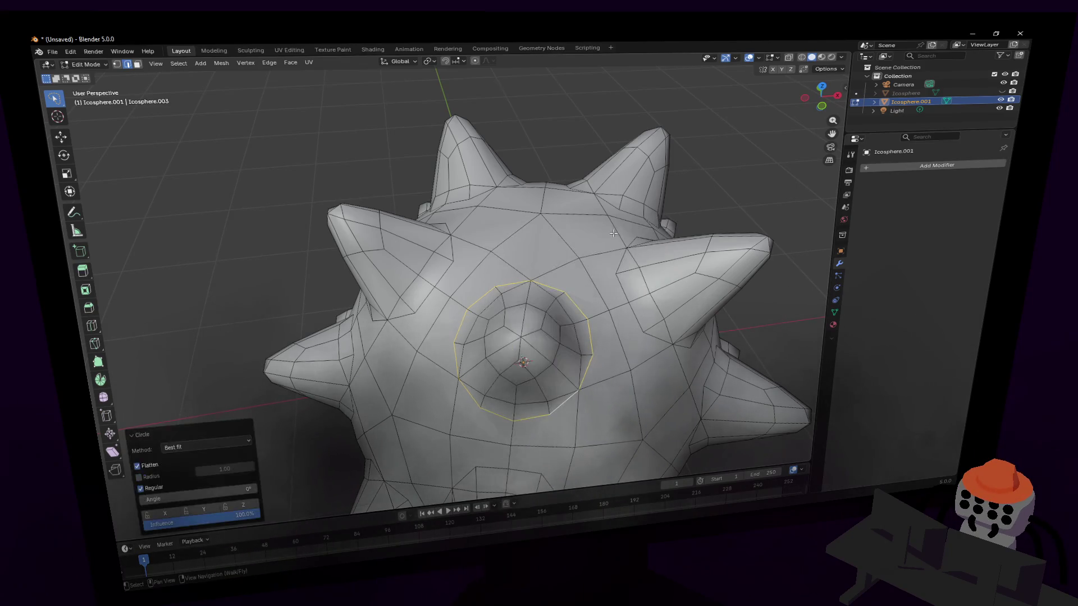
middle_click_drag(613, 233, 613, 291)
- Check the shaded ball in walk view, then run another edge operation on the loop
key("Tab")
key("shift+grave")
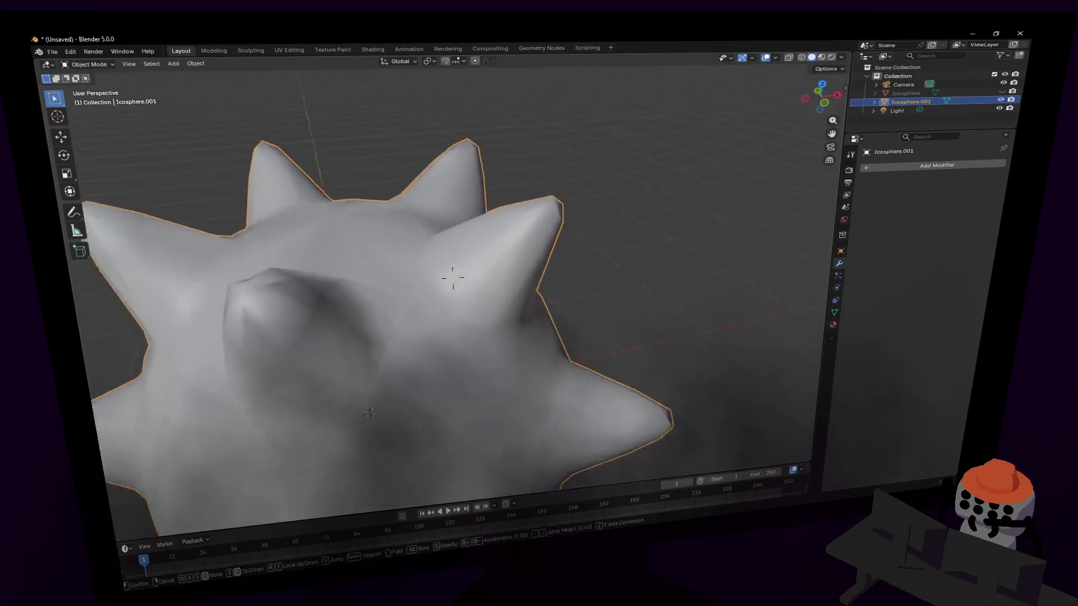
key("Return")
key("Tab")
right_click(560, 203)
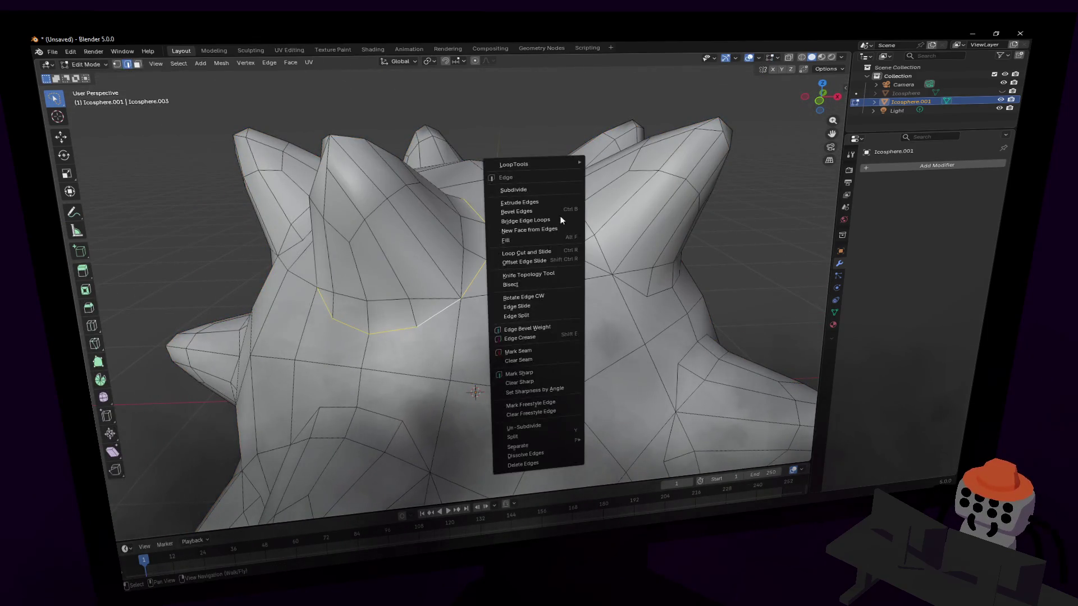
left_click(535, 371)
key("Tab")
- Walk back and forward around the spiky ball to view it from several distances
key("shift+grave")
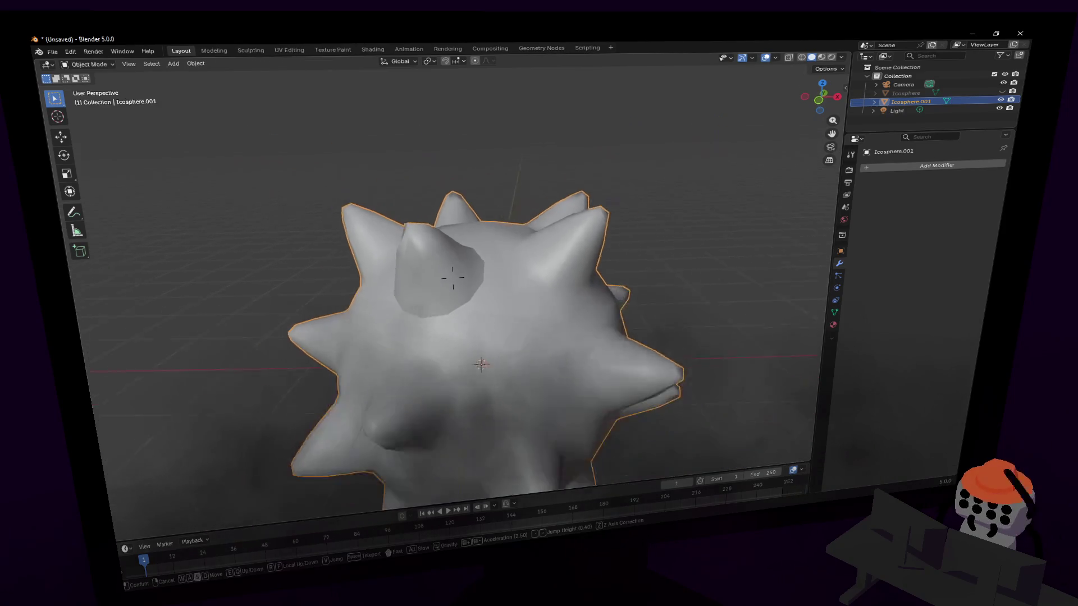
key("s")
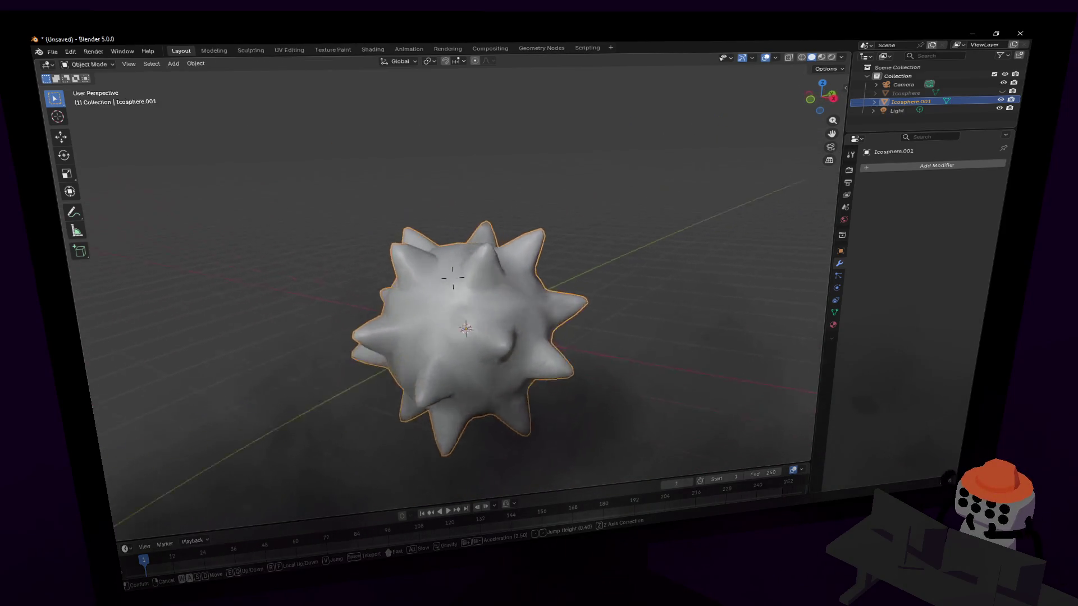
key("w")
key("Return")
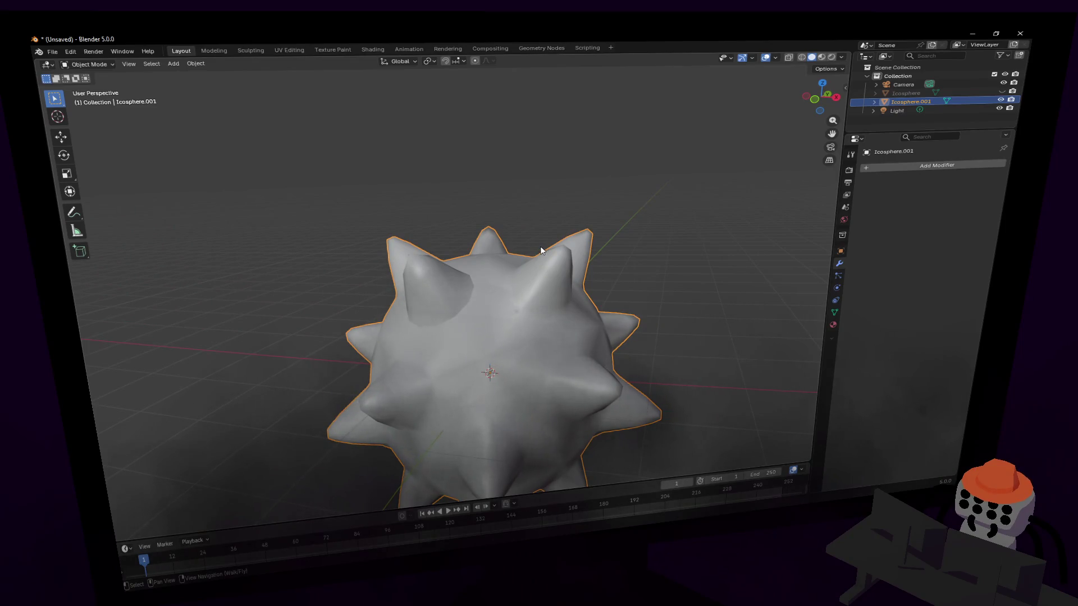
key("shift+grave")
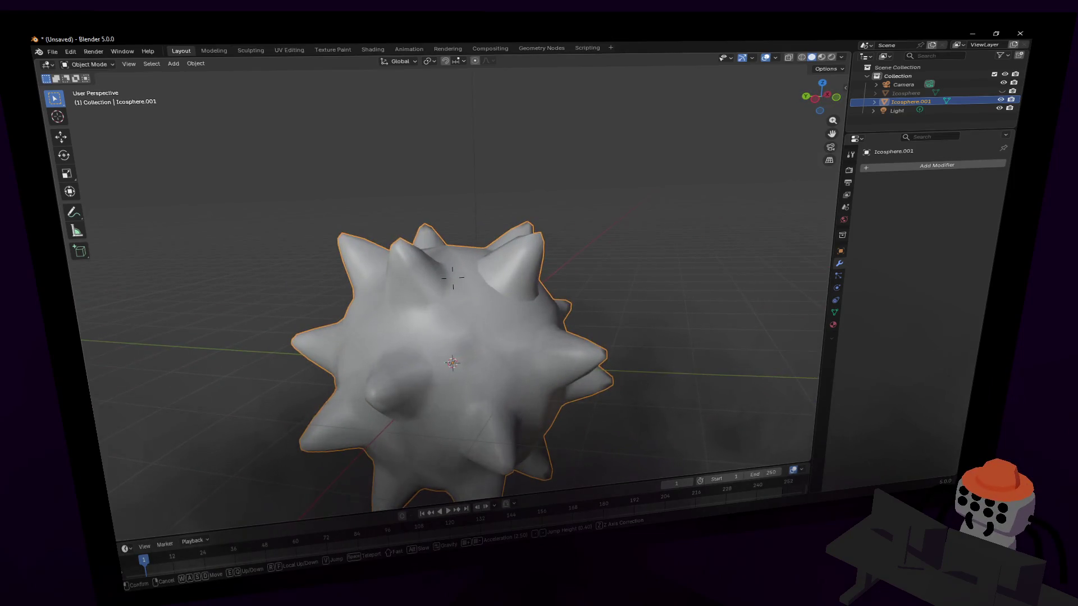
key("w")
key("Return")
- Step through undo and redo to compare edit and object views, walking closer to the mesh
key("Tab")
key("ctrl+z")
key("ctrl+shift+z")
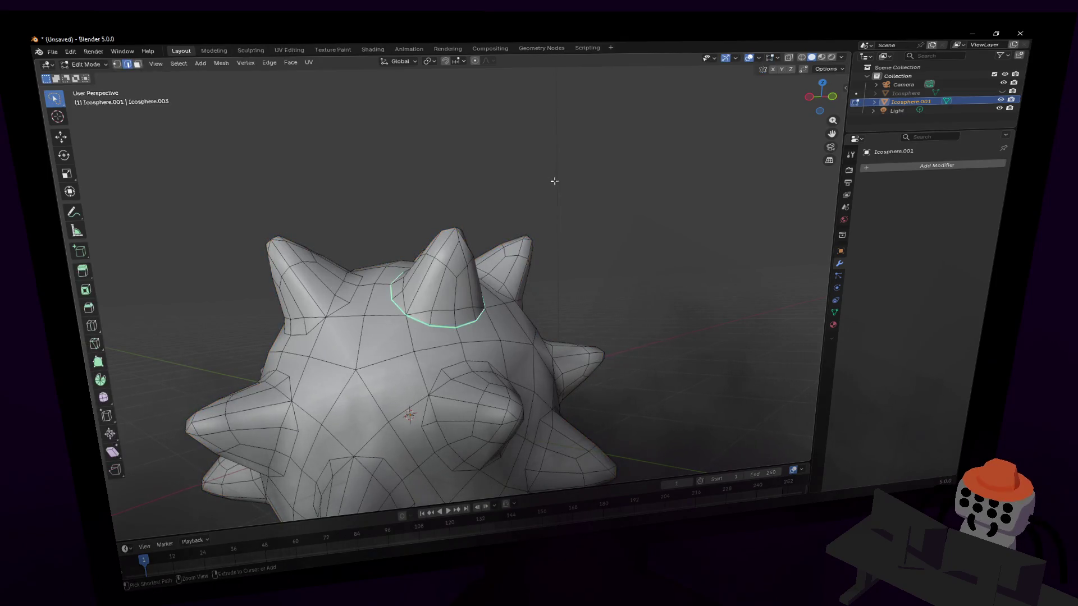
key("ctrl+z")
key("ctrl+shift+z")
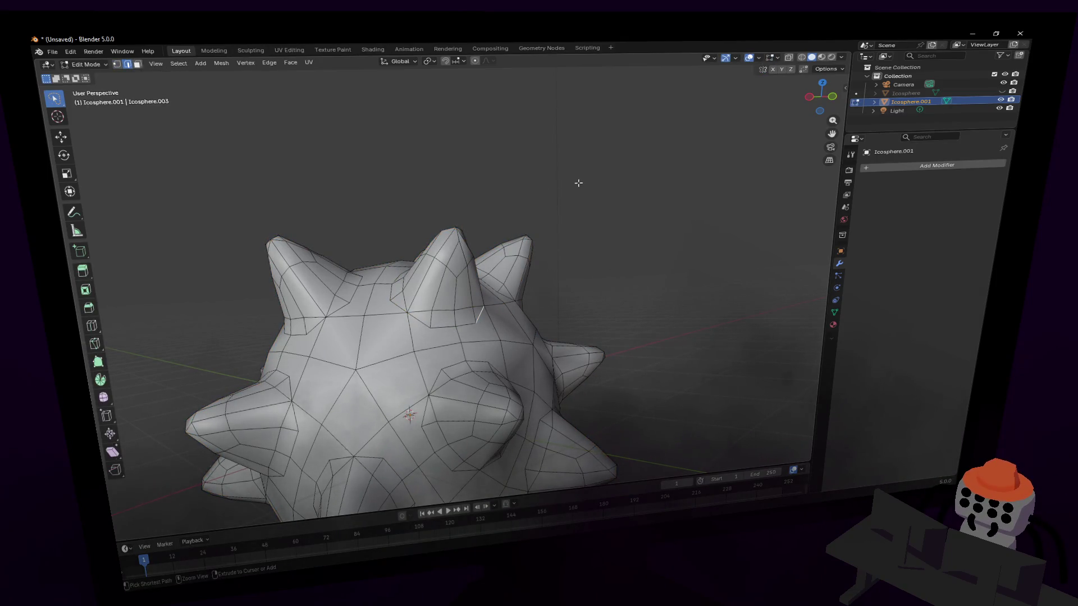
key("ctrl+z")
key("shift+grave")
key("s")
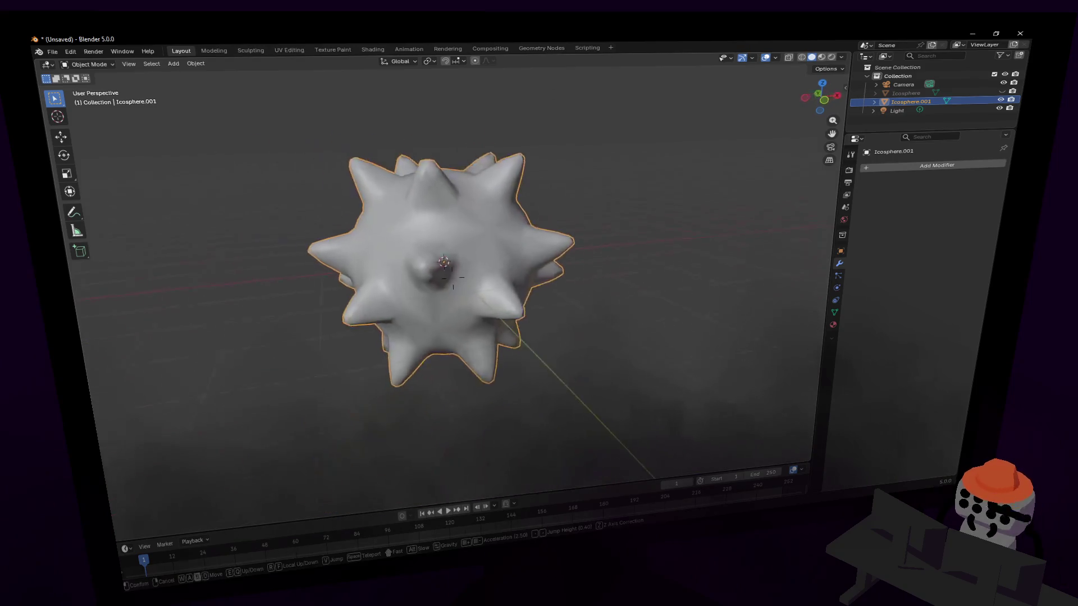
key("ctrl+shift+z")
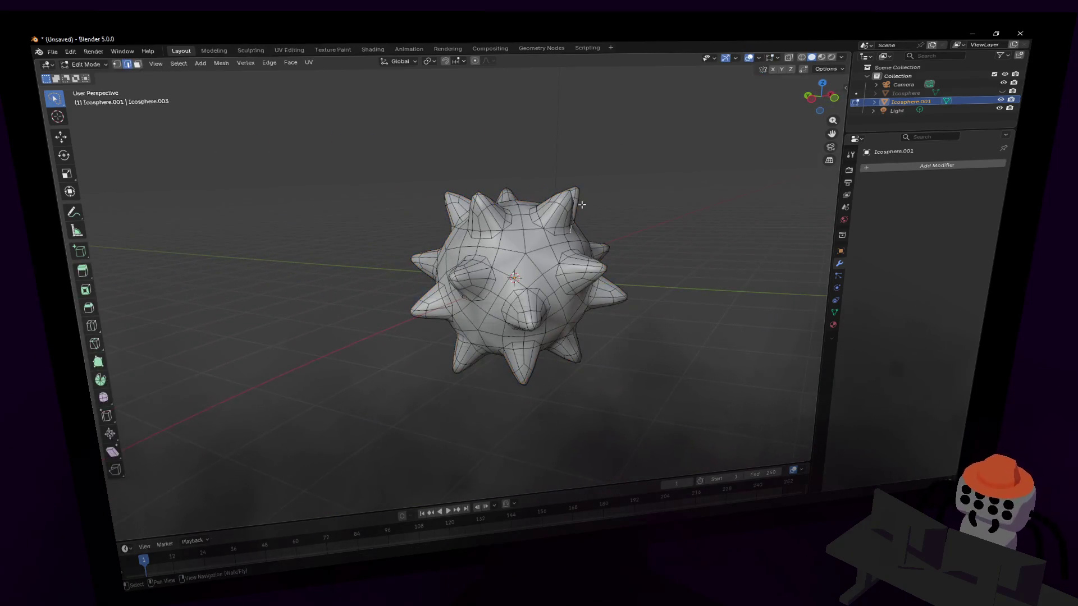
key("w")
left_click(565, 259)
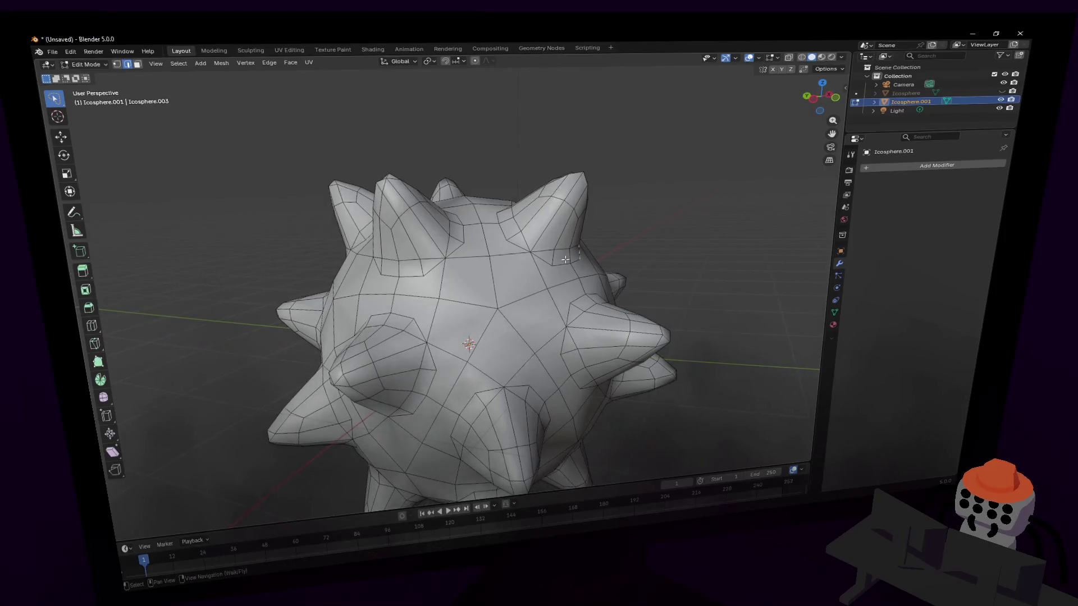
key("Tab")
key("Tab")
key("Tab")
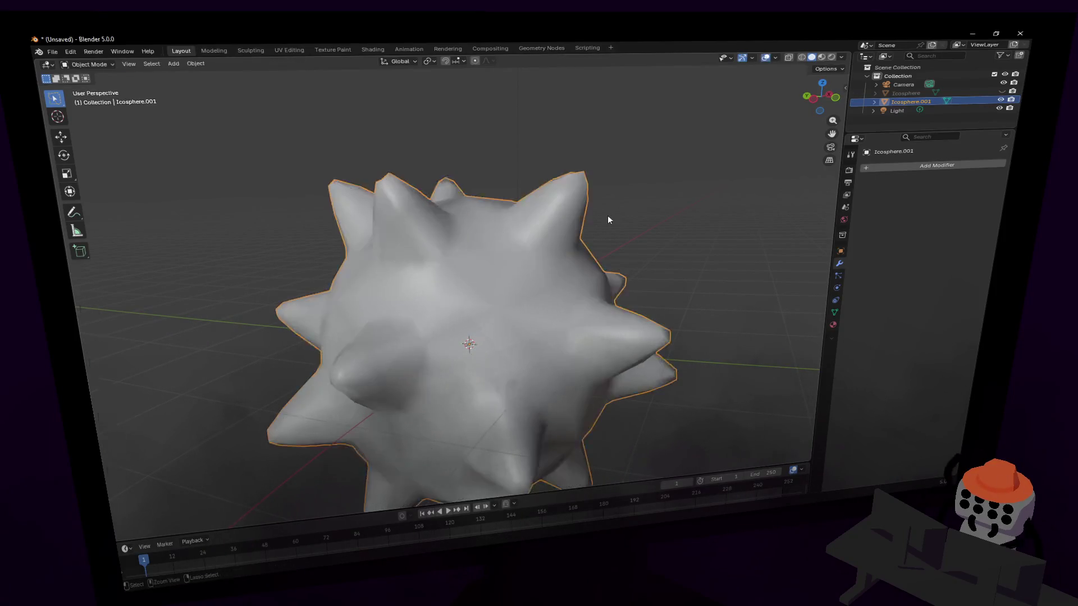
- Delete the spiked ball Icosphere.001 and the original Icosphere
key("Delete")
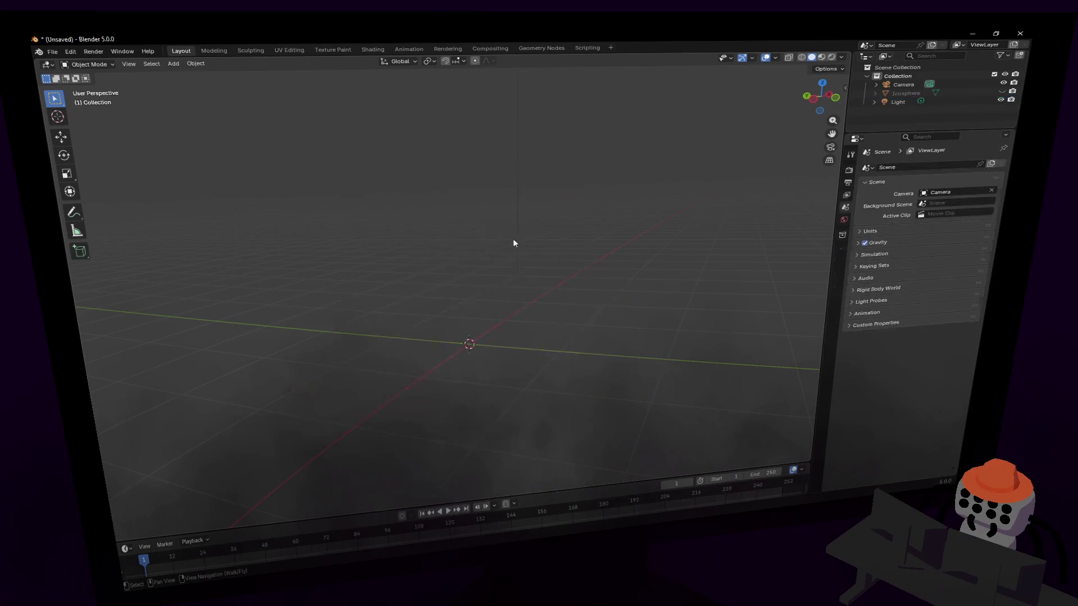
key("shift+a")
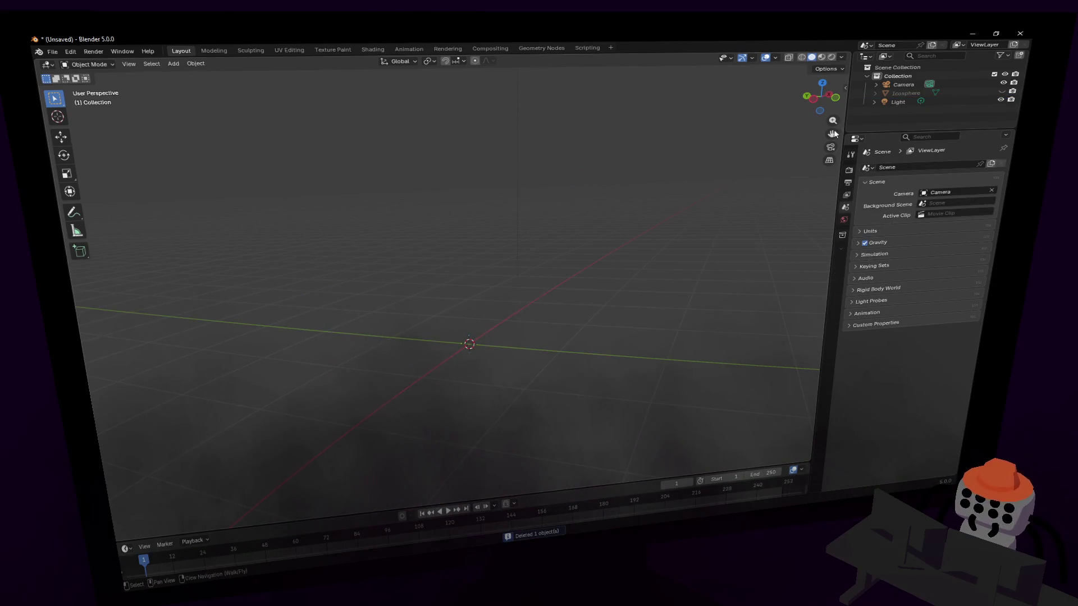
left_click(1002, 91)
scroll(594, 226, "down", 3)
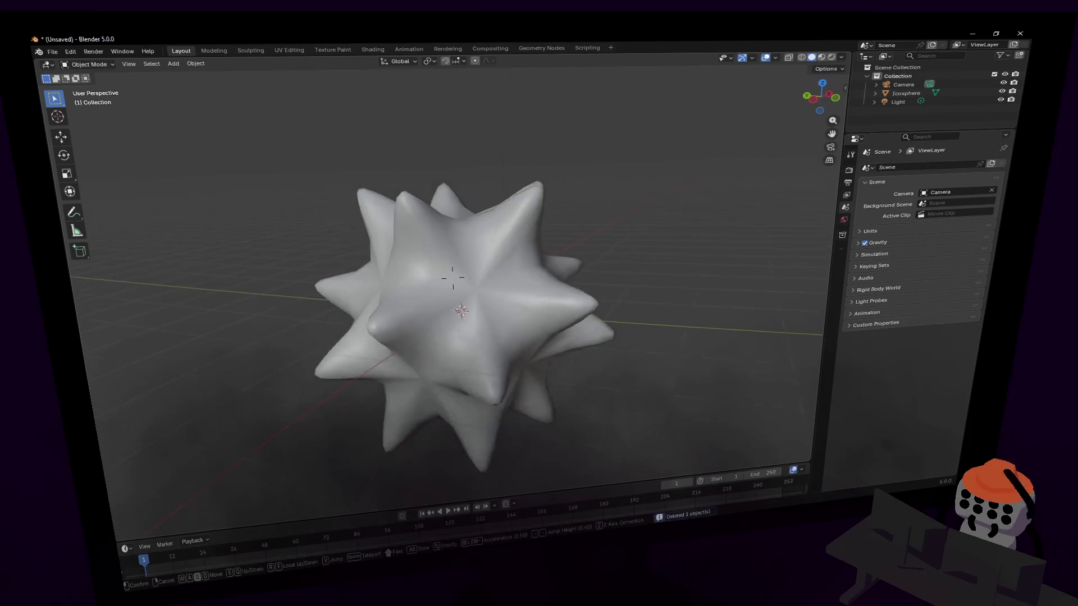
left_click(507, 224)
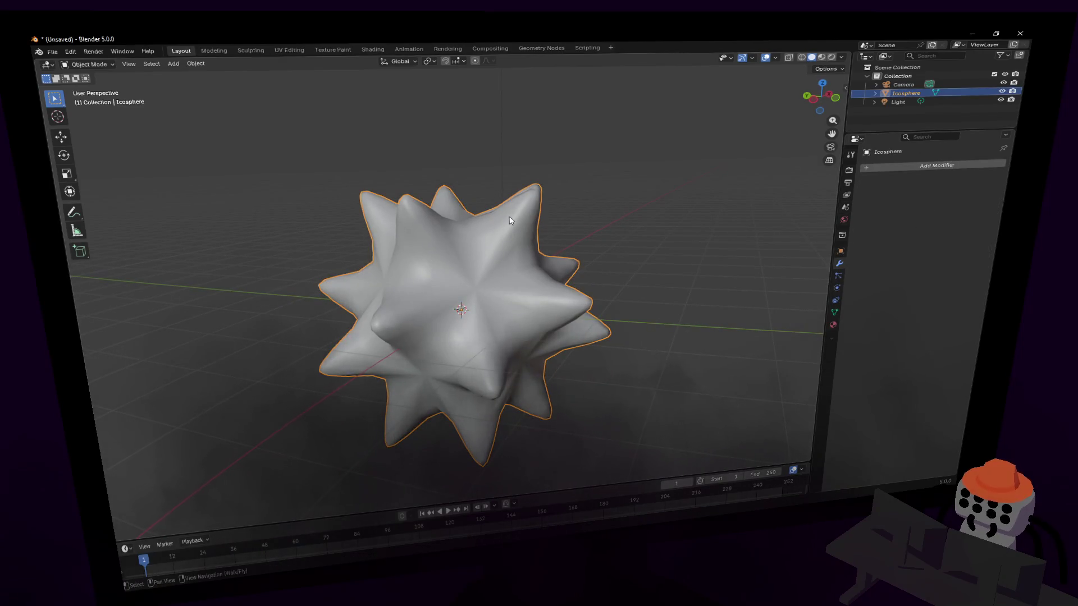
key("ctrl+z")
left_click(965, 93)
key("Delete")
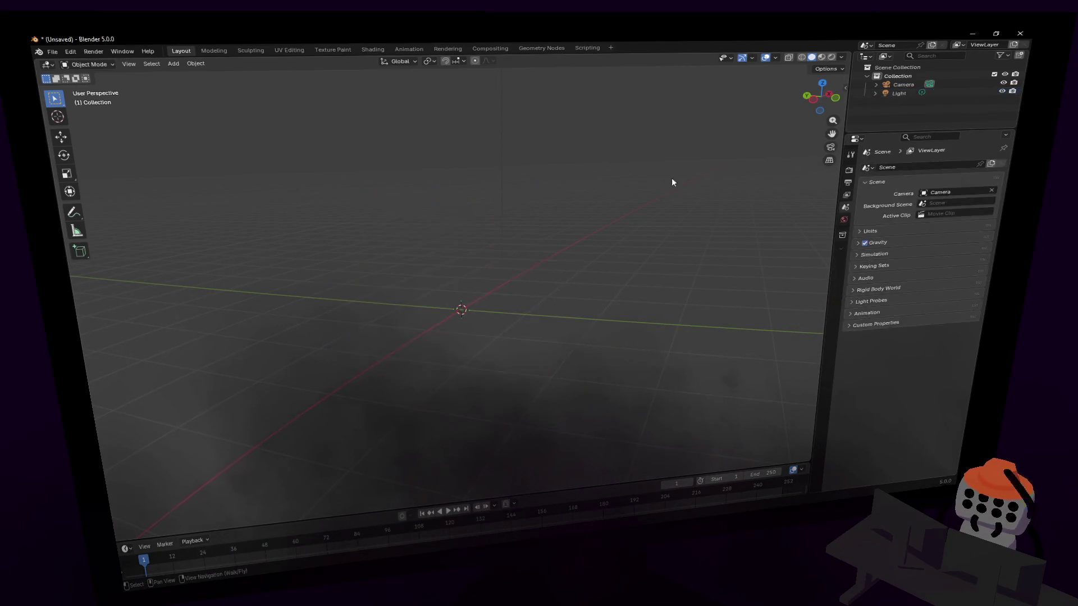
- Add a new icosphere and poke all its faces
key("shift+a")
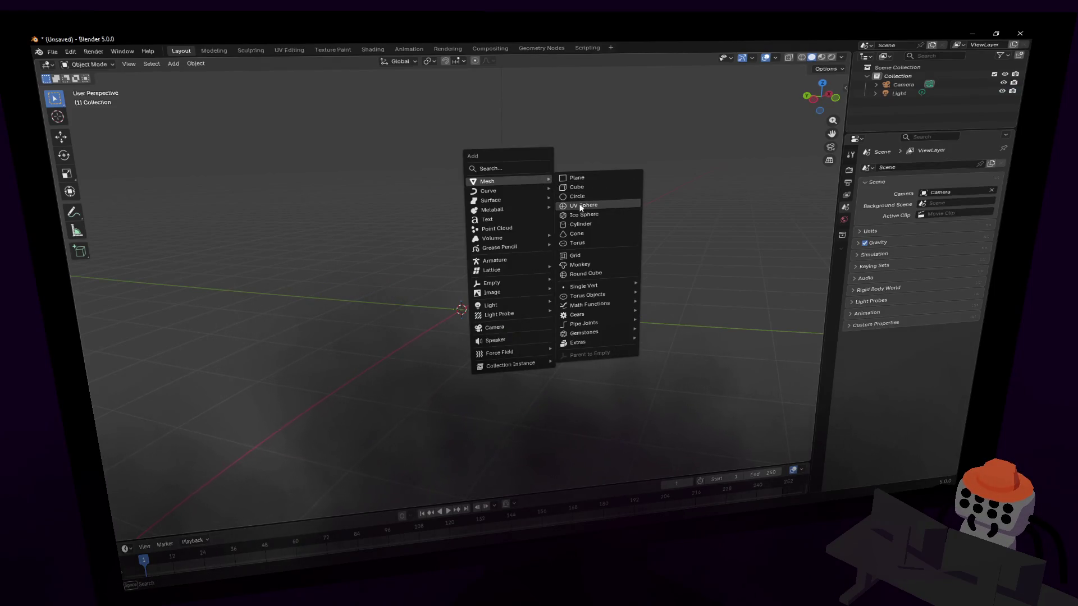
left_click(575, 211)
key("Tab")
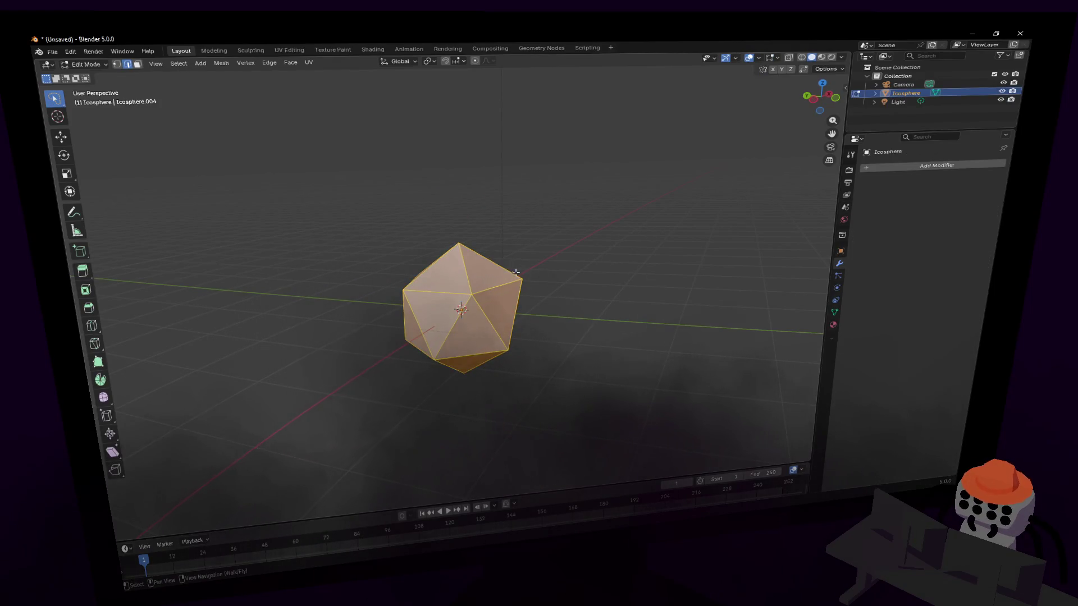
left_click(291, 63)
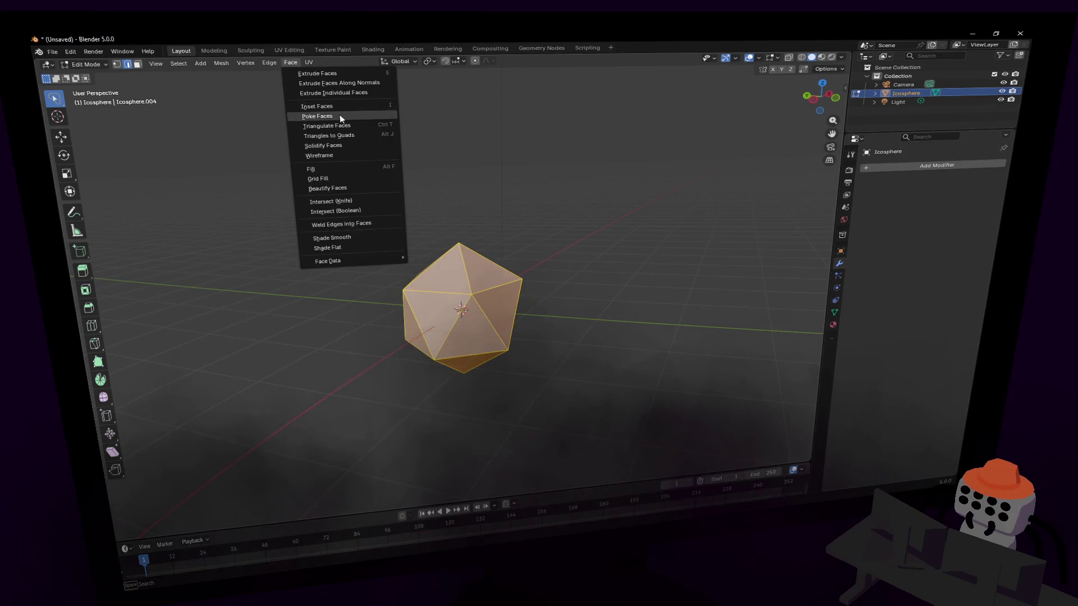
left_click(337, 114)
key("Tab")
key("Tab")
- Switch to vertex selection and orbit around the poked icosphere
key("1")
key("alt+a")
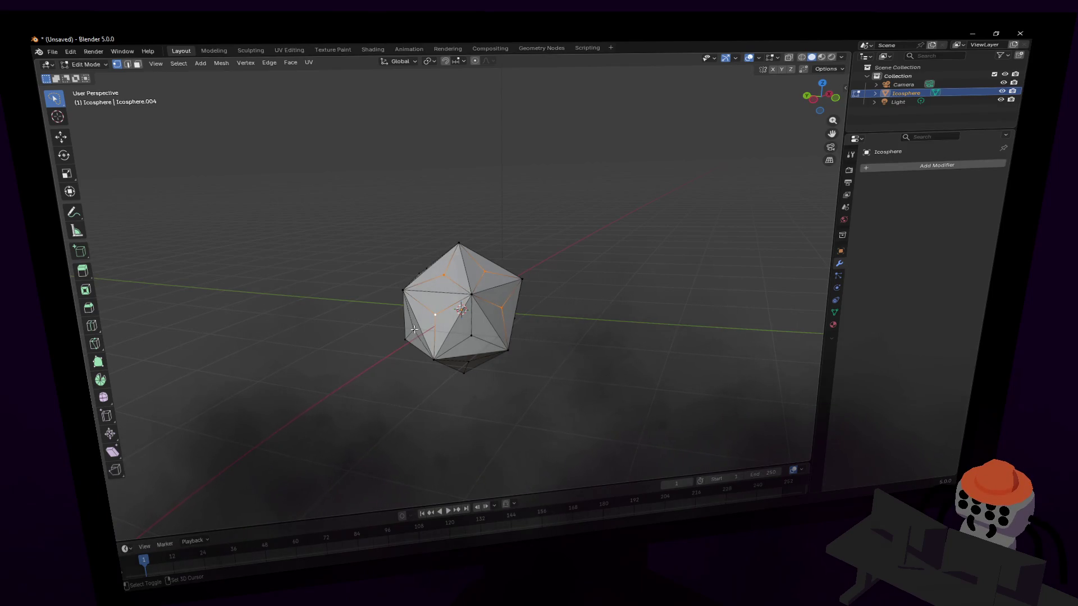
key("shift+grave")
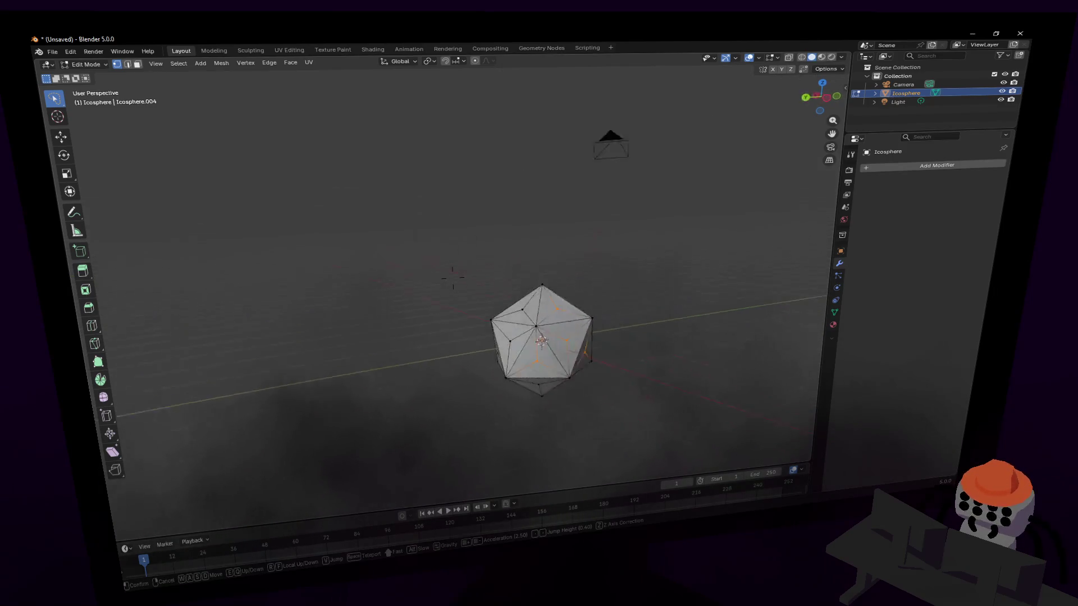
left_click(459, 246)
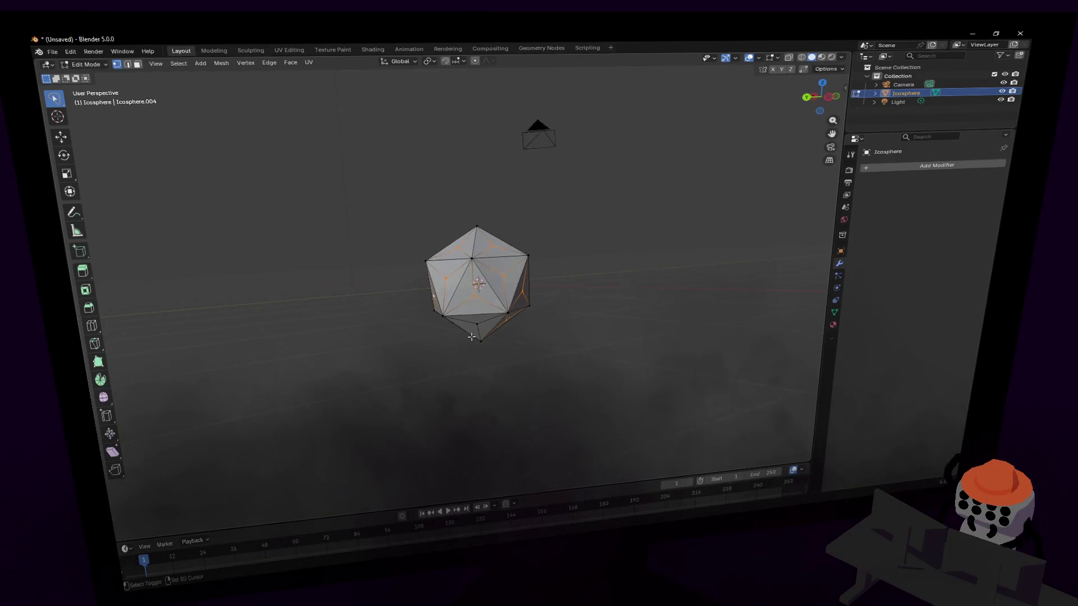
mouse_move(480, 327)
middle_mouse_down()
mouse_move(432, 337)
mouse_move(470, 331)
middle_mouse_up()
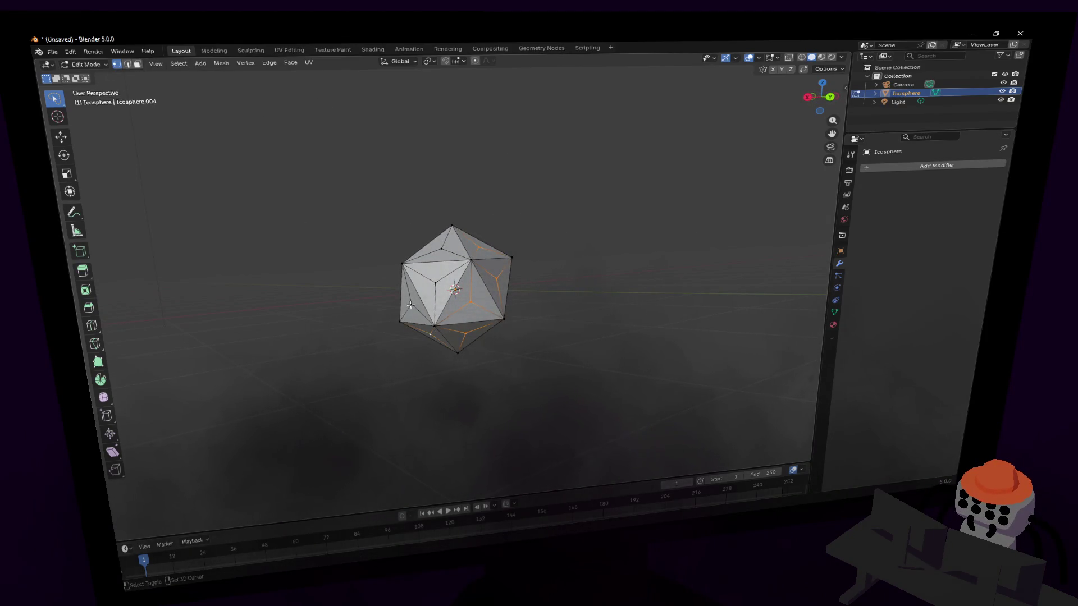
middle_click_drag(443, 249, 178, 269)
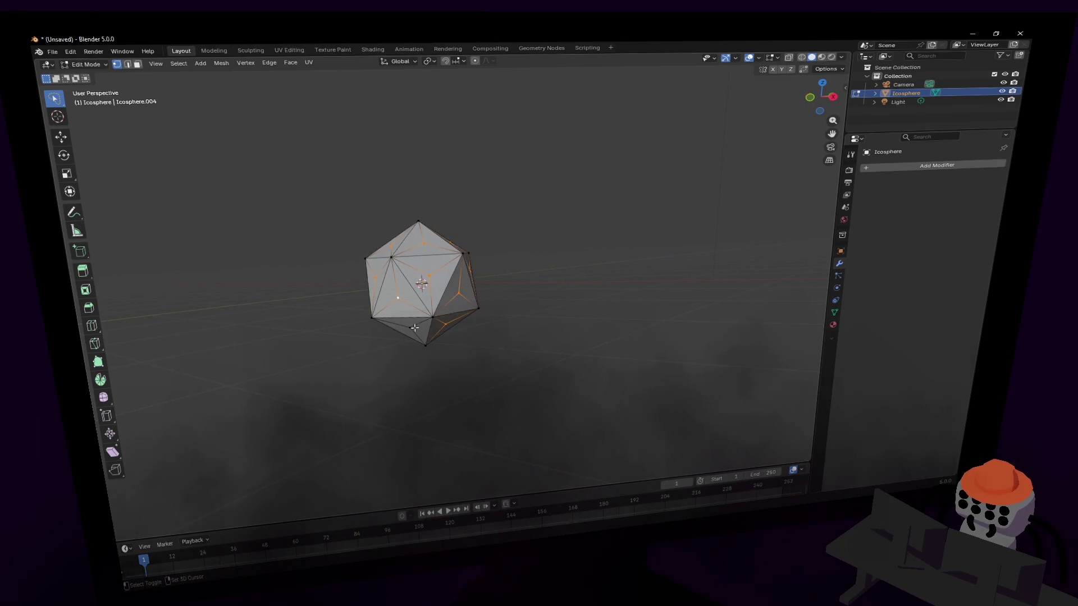
key("shift+grave")
left_click(452, 276)
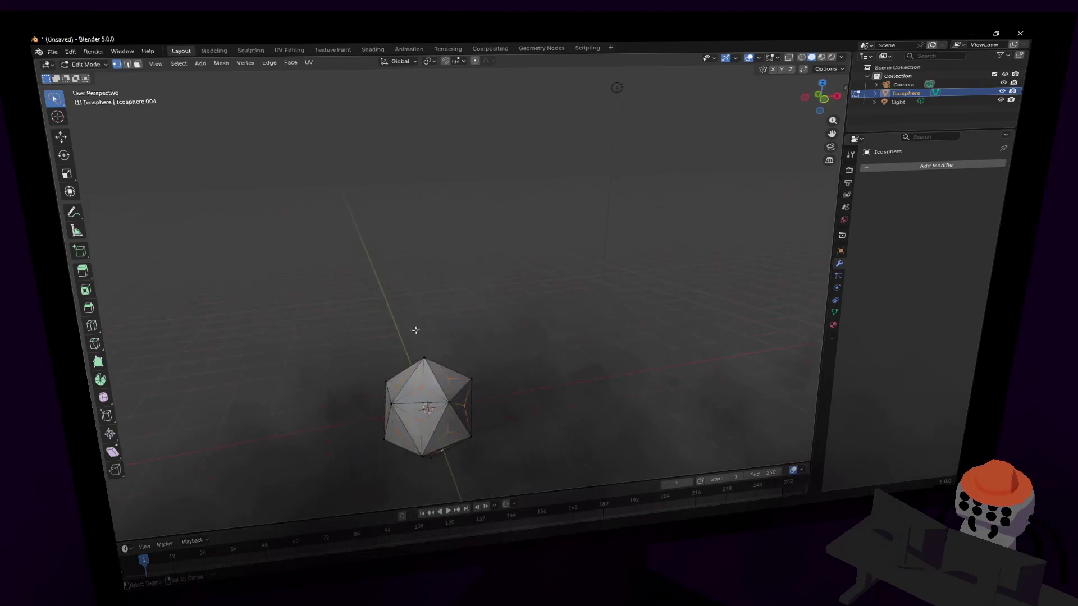
- Scale the selected points outward by about 2.976 into spikes and return to Object Mode
key("s")
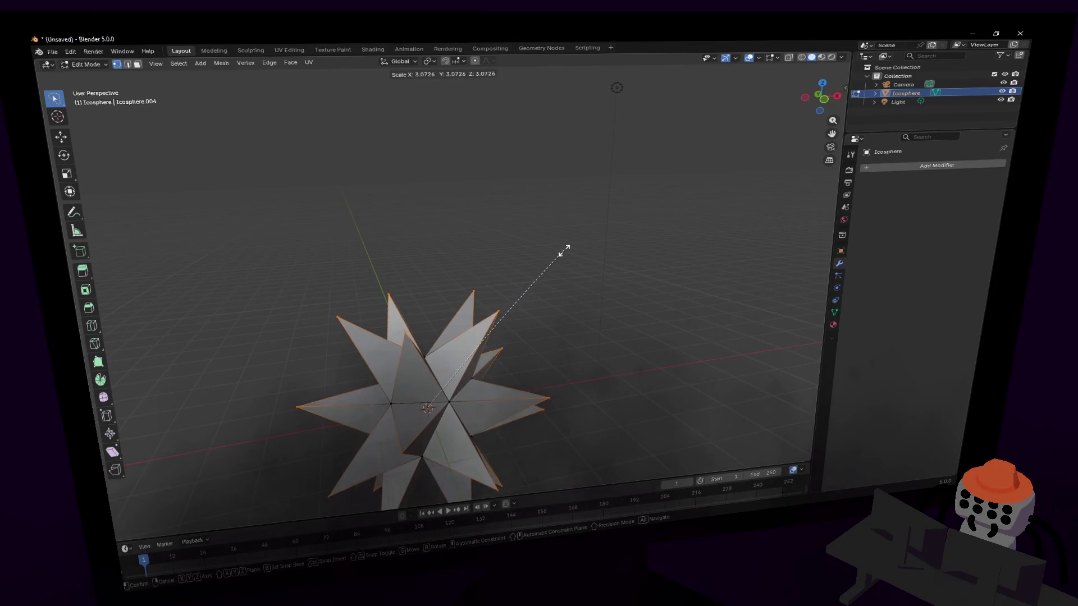
left_click(563, 243)
middle_click_drag(563, 243, 549, 277)
key("Tab")
left_click(625, 240)
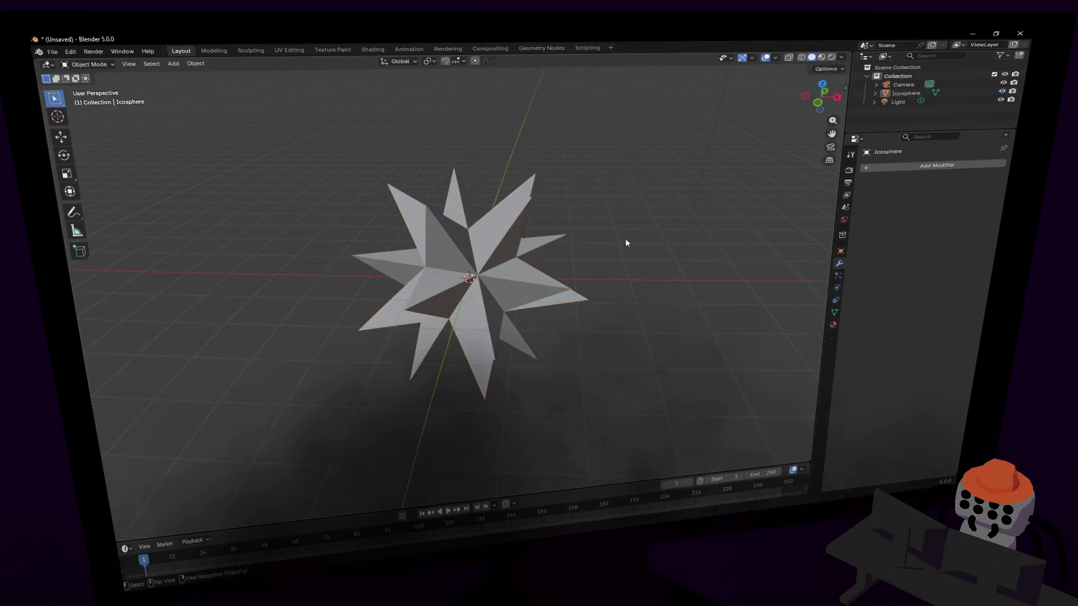
key("shift+a")
mouse_move(620, 239)
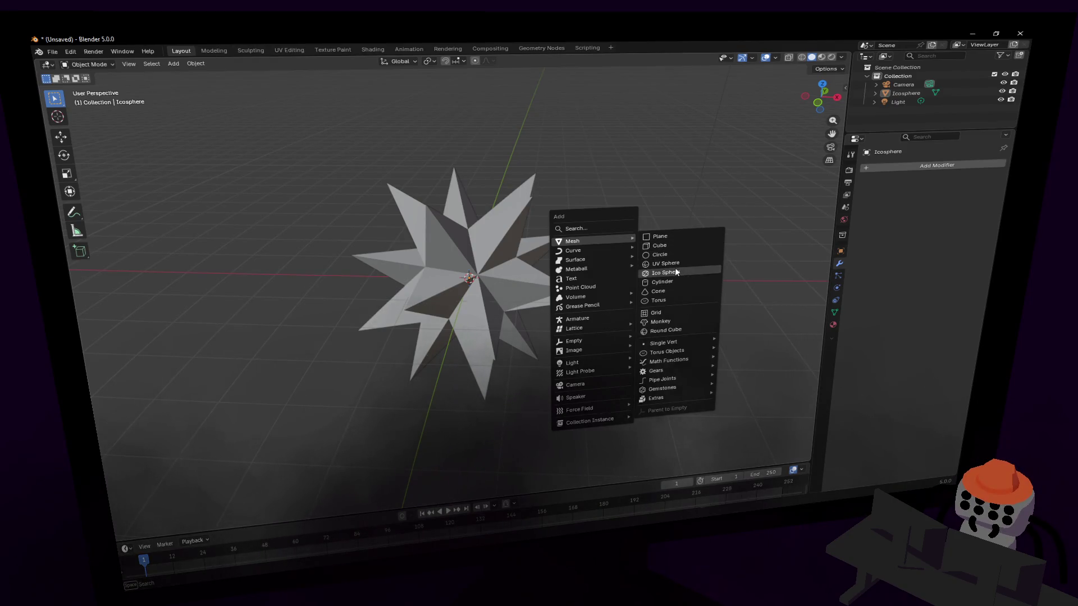
- Add an icosphere core scaled to 1.881 and give it a Subdivision Surface modifier
left_click(674, 268)
key("s")
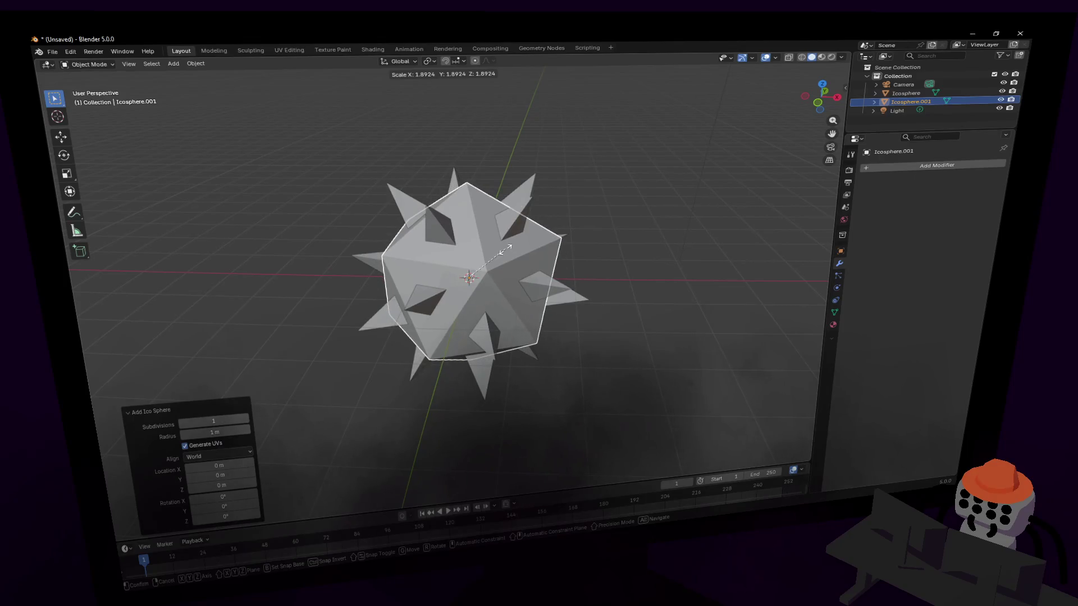
left_click(506, 250)
right_click(524, 247)
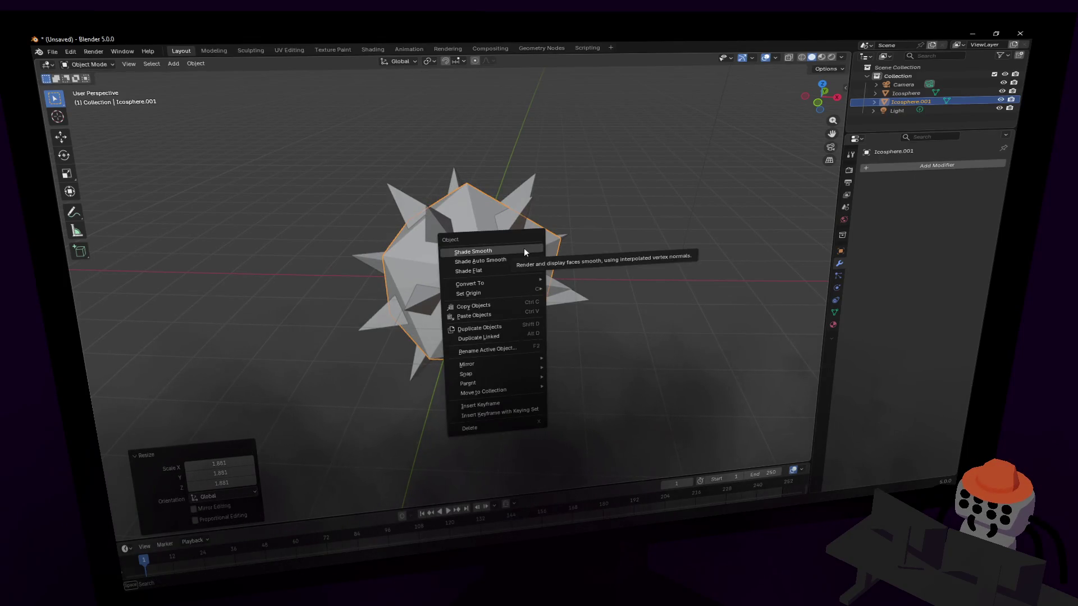
left_click(904, 168)
type("sub")
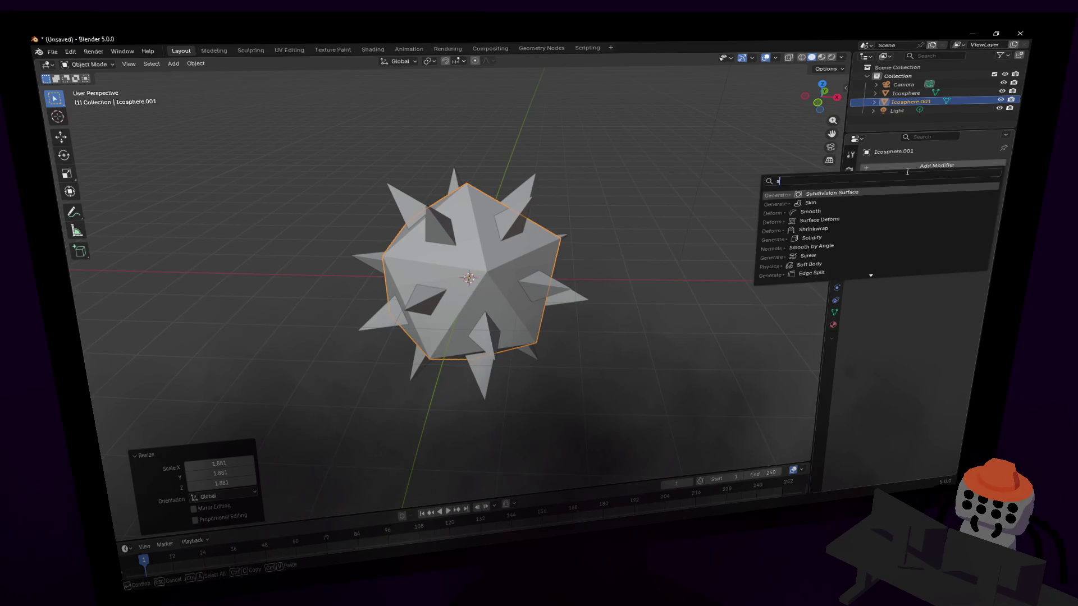
key("Return")
- Shade the core smooth, then reselect so only the spike object Icosphere is active
right_click(571, 182)
left_click(575, 183)
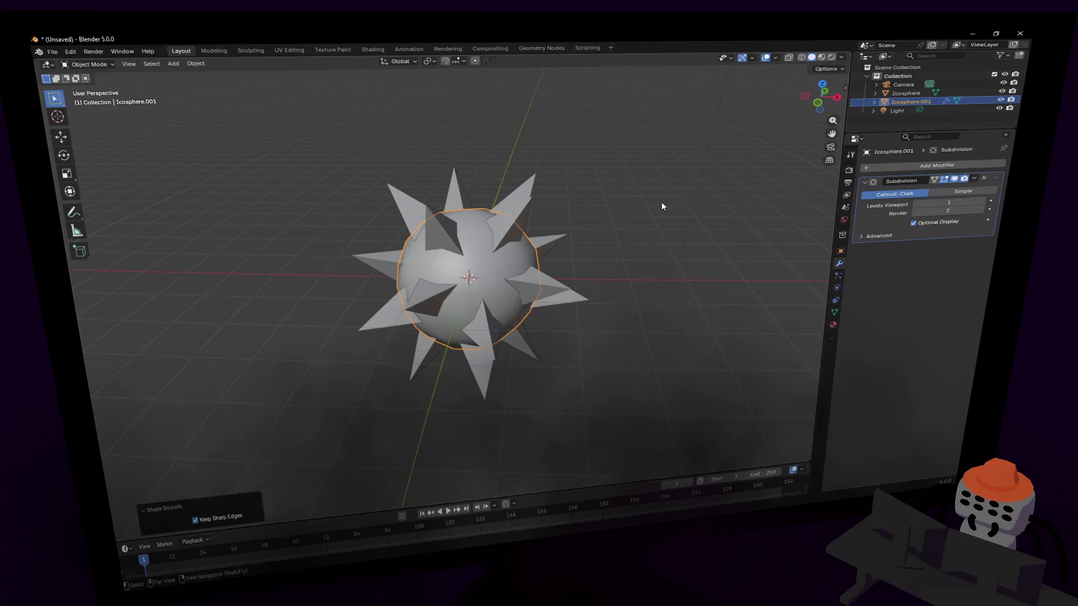
left_click(675, 185)
left_click(668, 184)
mouse_move(663, 188)
middle_mouse_down()
mouse_move(631, 226)
mouse_move(550, 244)
mouse_move(486, 234)
middle_mouse_up()
left_click(566, 304)
key("Tab")
key("ctrl+z")
key("ctrl+z")
middle_click_drag(541, 171, 621, 373)
left_click(569, 329)
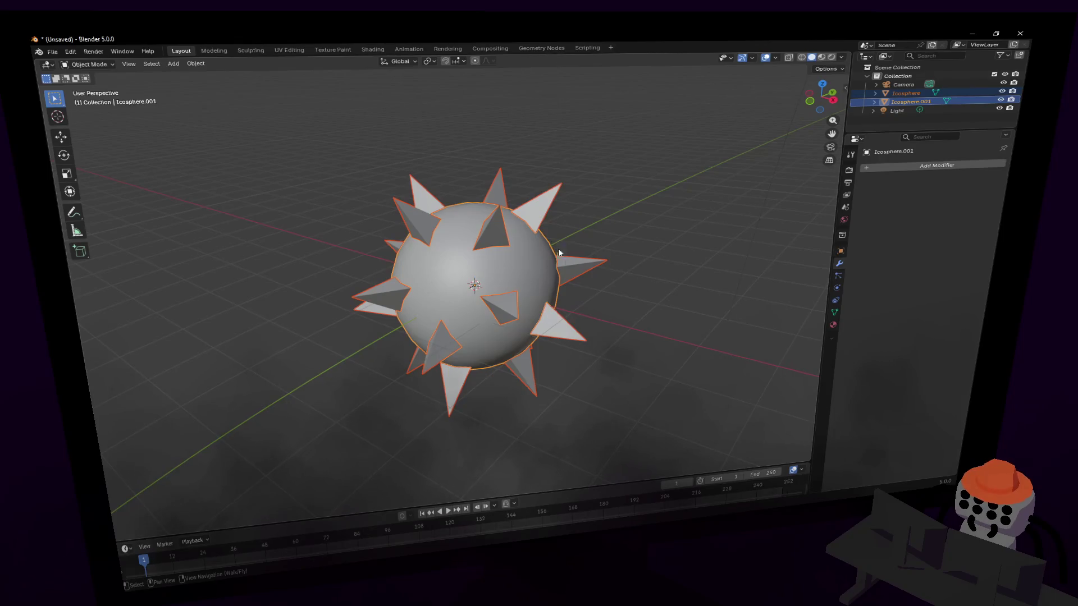
left_click(578, 261)
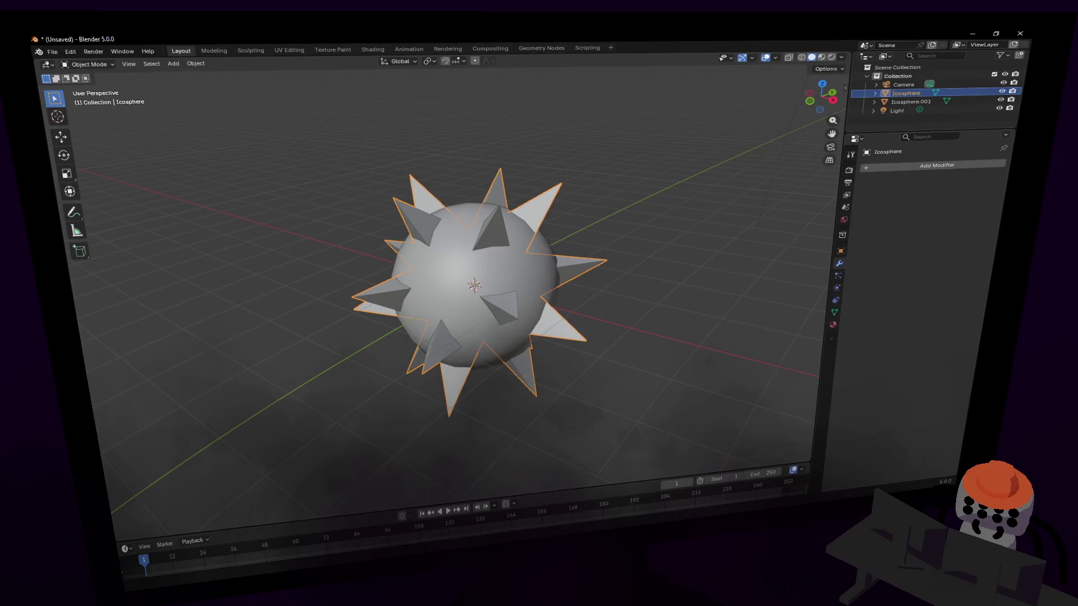
mouse_move(630, 281)
middle_mouse_down()
mouse_move(662, 295)
mouse_move(636, 270)
middle_mouse_up()
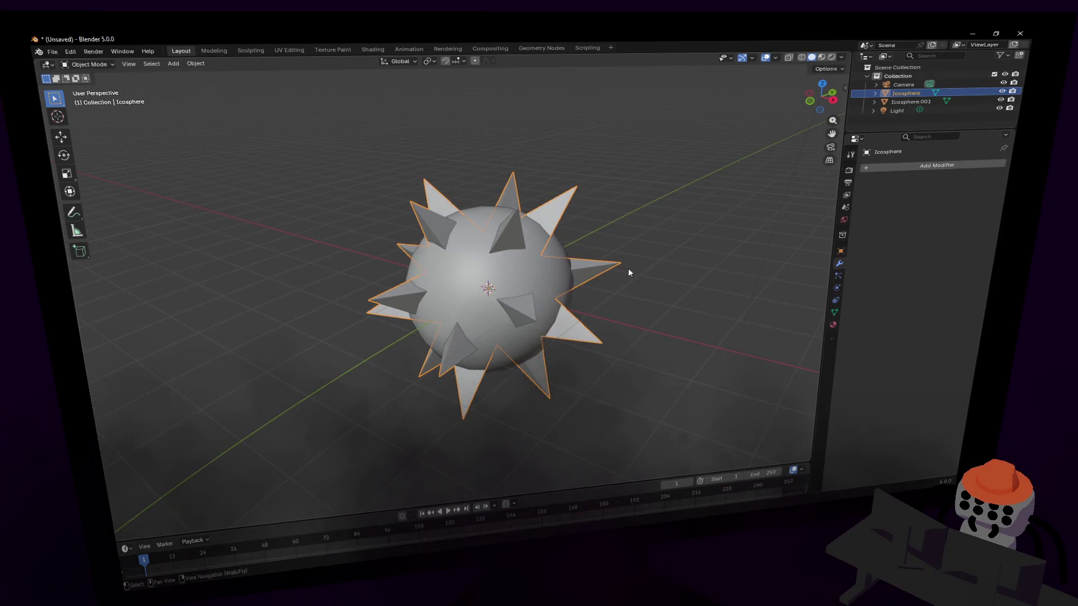
- Select the core Icosphere.001 and add a Boolean modifier to it
left_click(544, 267)
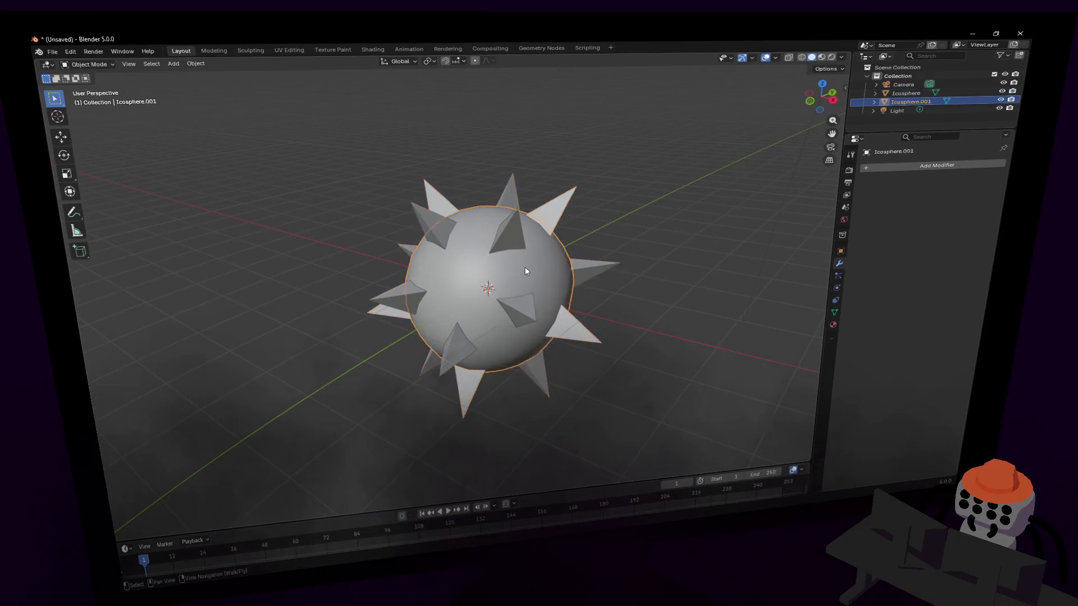
left_click(587, 268, "shift")
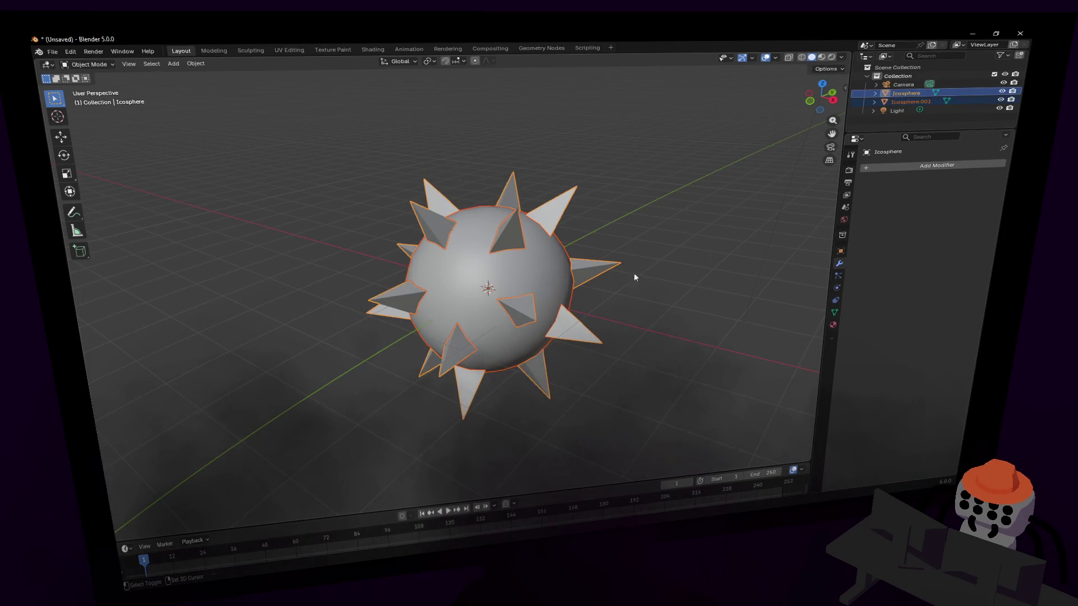
left_click(943, 165)
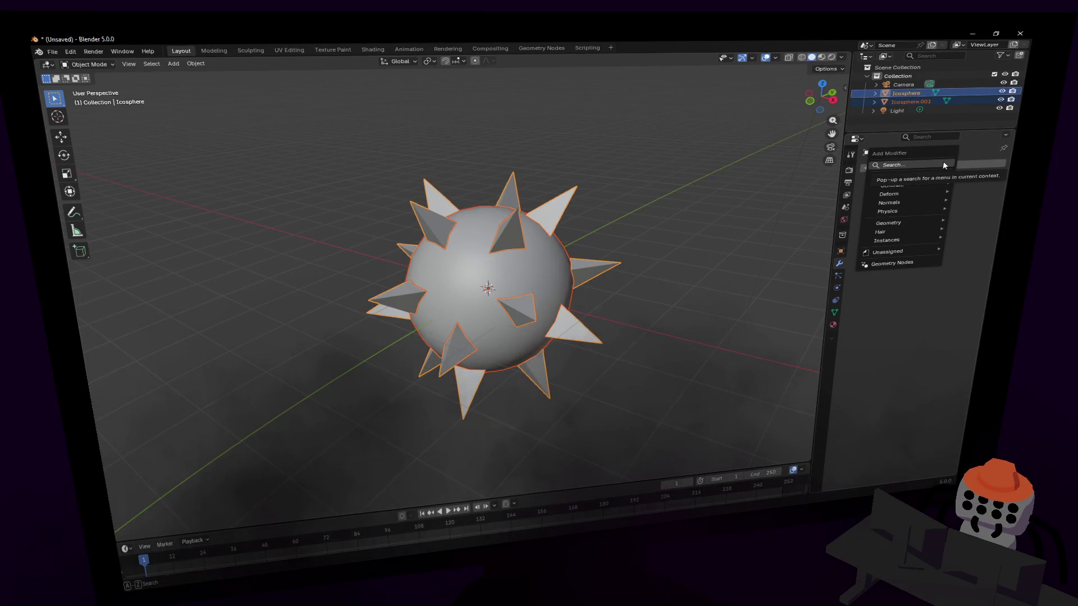
left_click(547, 261)
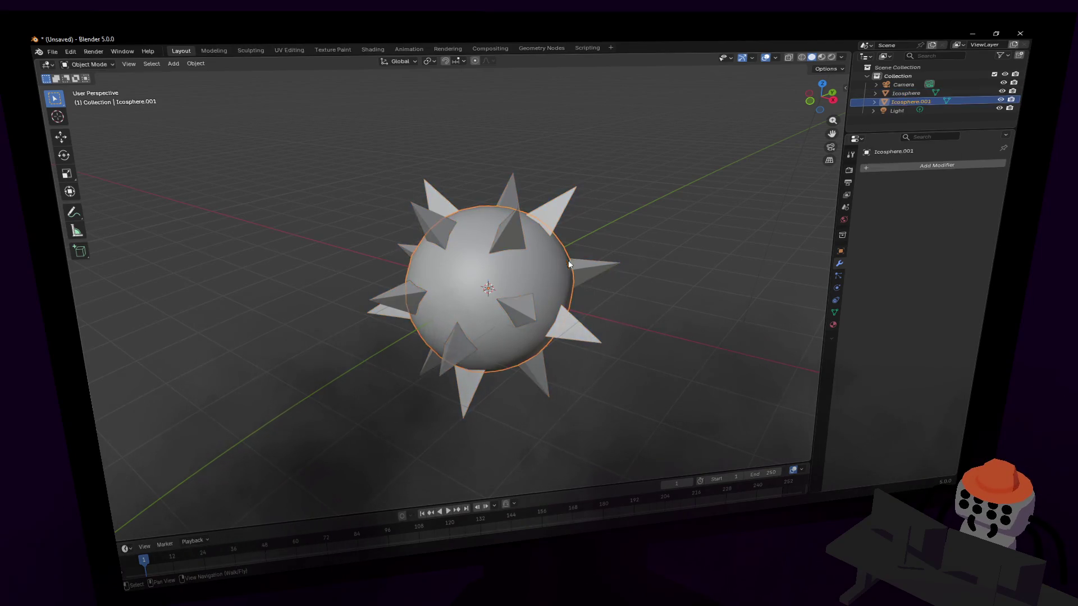
left_click(925, 164)
type("boo")
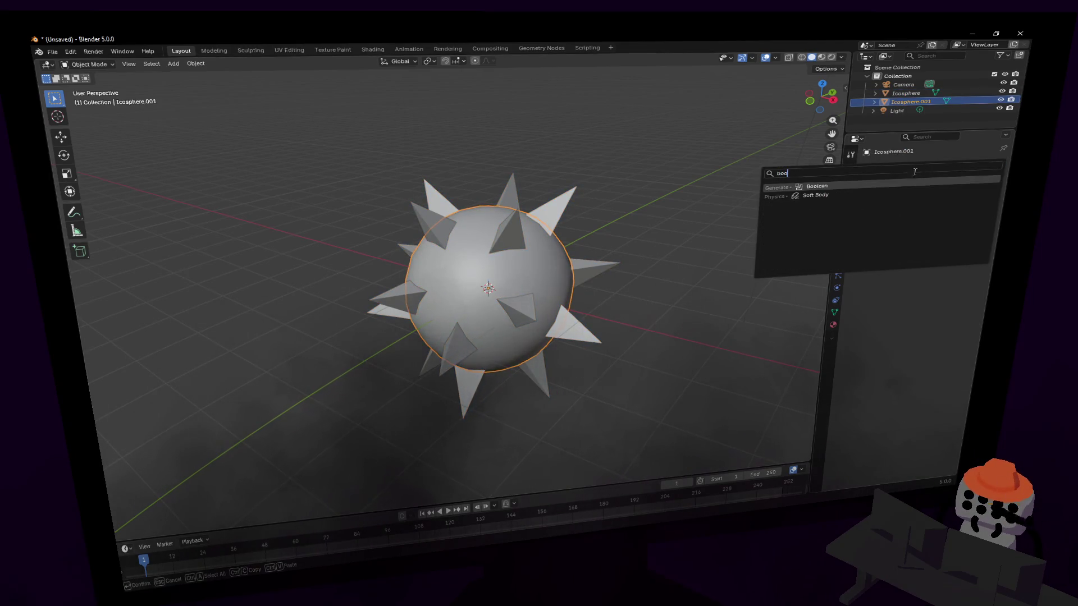
left_click(873, 184)
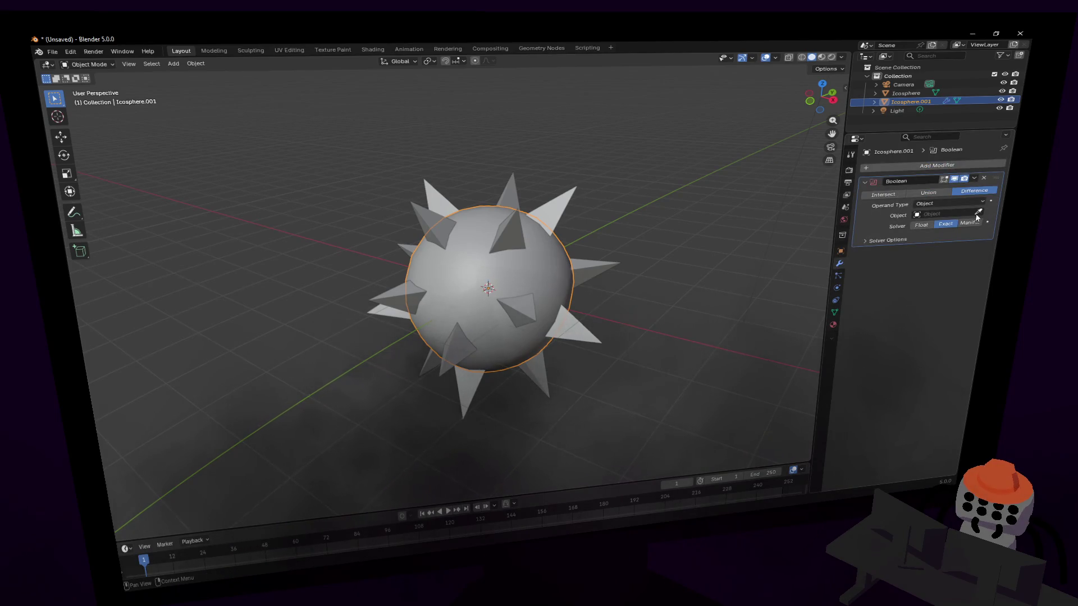
- Set the Boolean object to Icosphere with Union, and hide the separate spike object
left_click(887, 241)
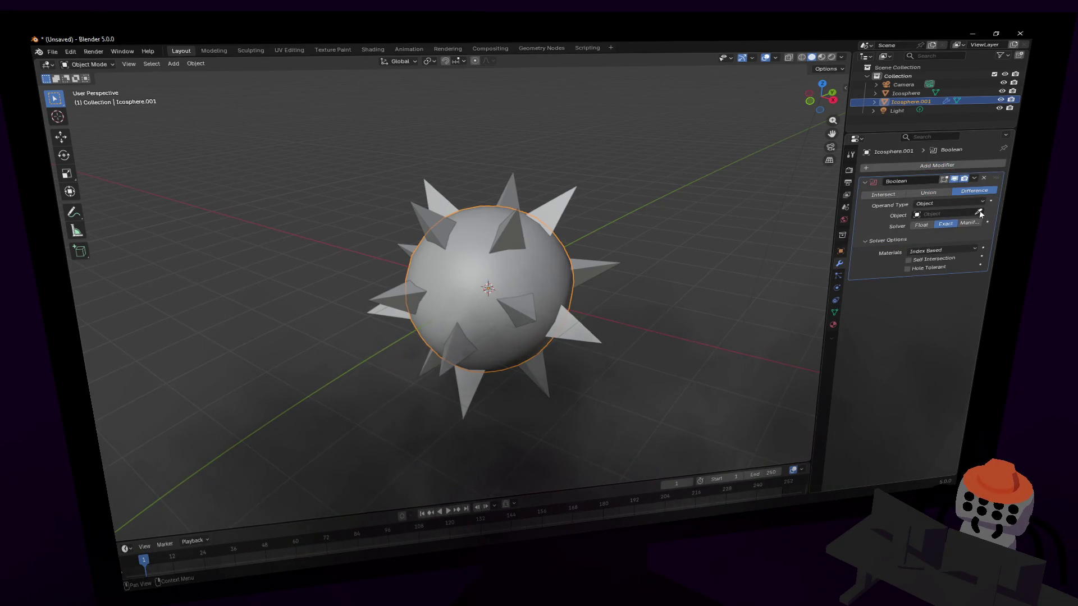
left_click(508, 227)
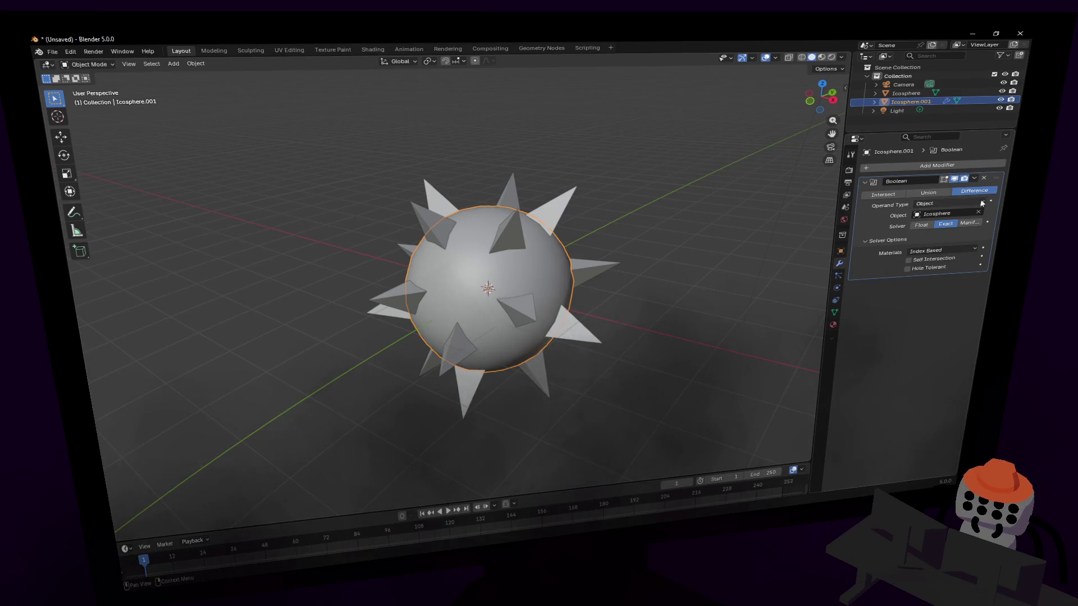
left_click(932, 193)
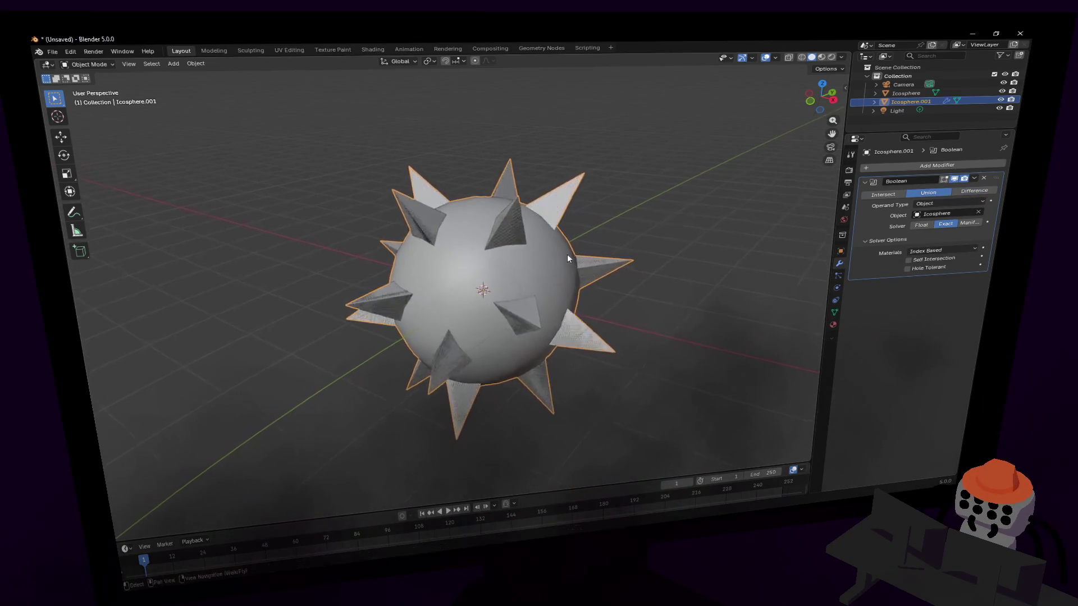
left_click(1000, 100)
left_click(1000, 99)
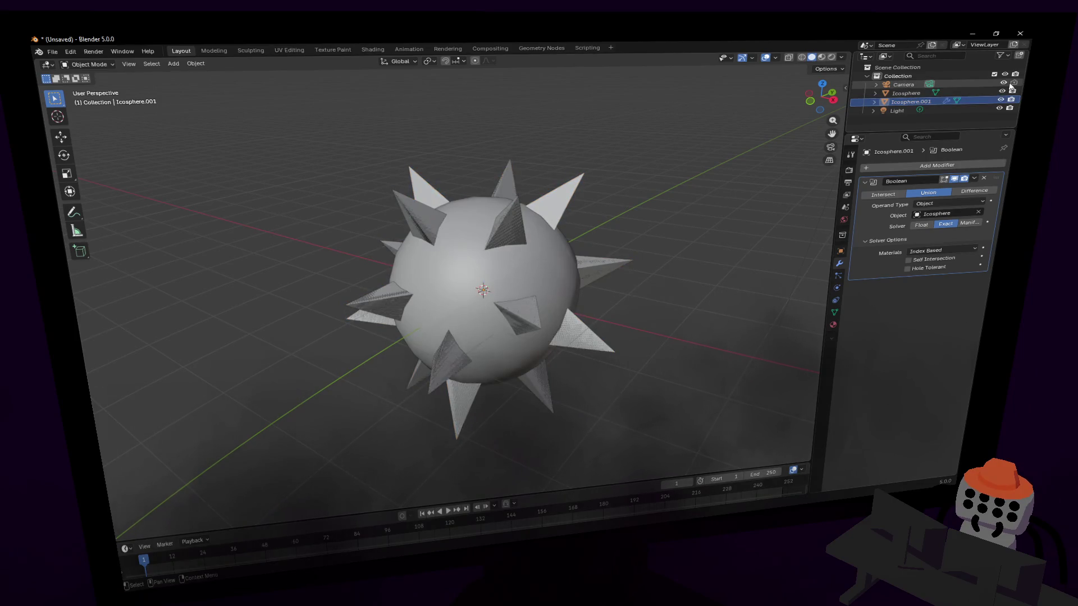
left_click(1002, 91)
- Rotate the merged spiky ball slightly
left_click(570, 202)
key("r")
left_click(569, 223)
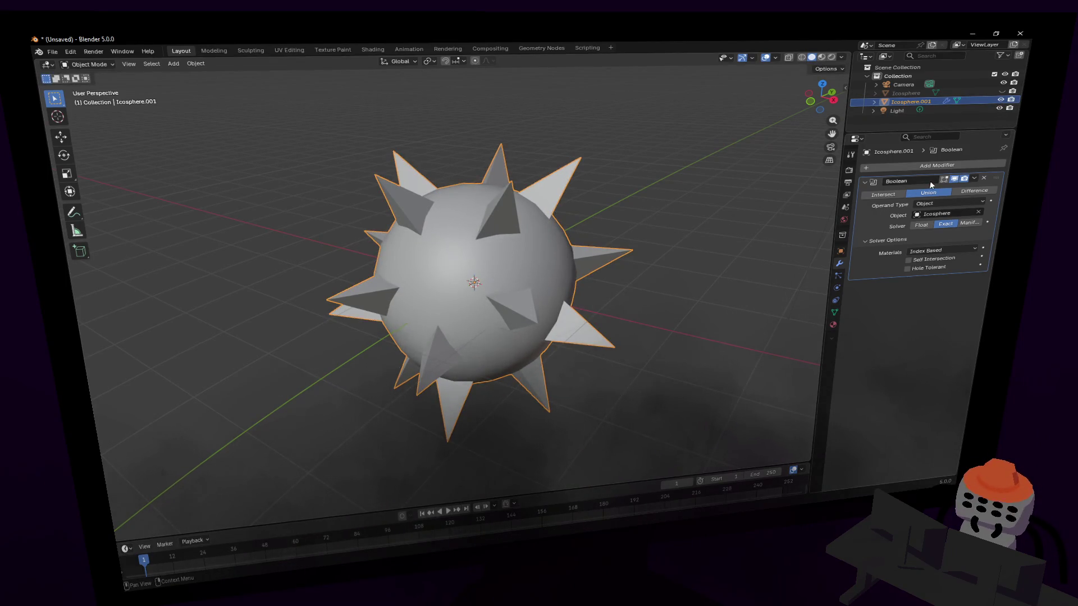
scroll(567, 204, "up", 4)
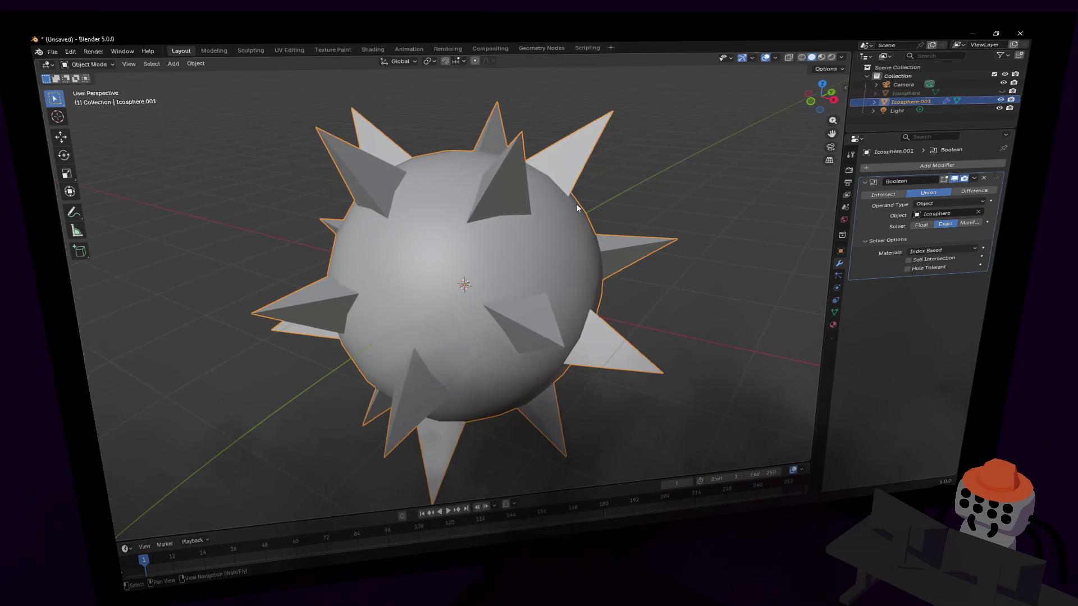
- Add a Subdivision Surface modifier, move it above the Boolean, then delete it
scroll(576, 203, "down", 5)
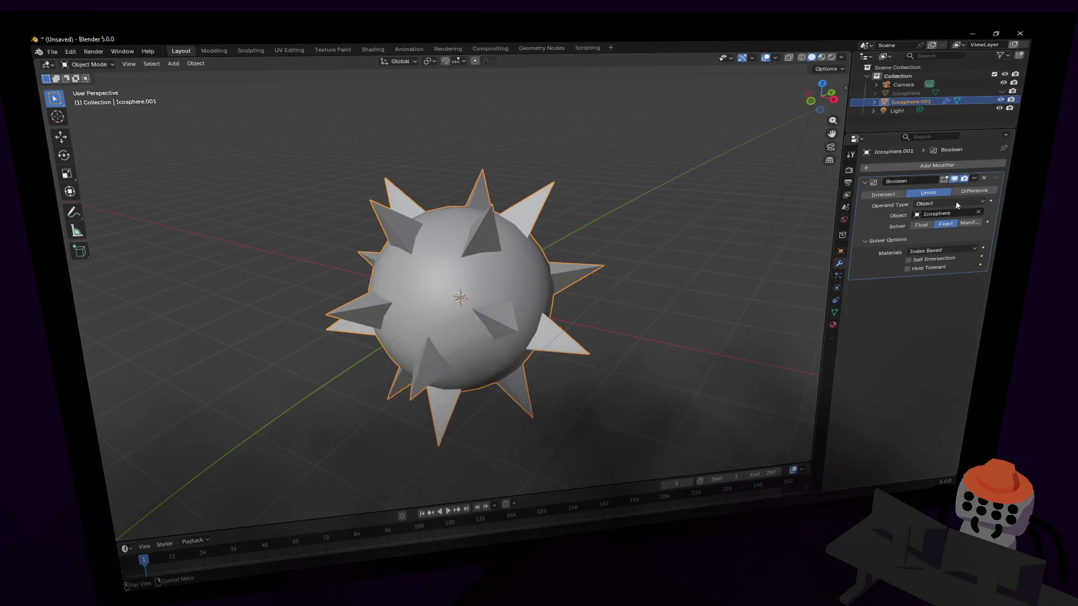
left_click(948, 165)
type("sub")
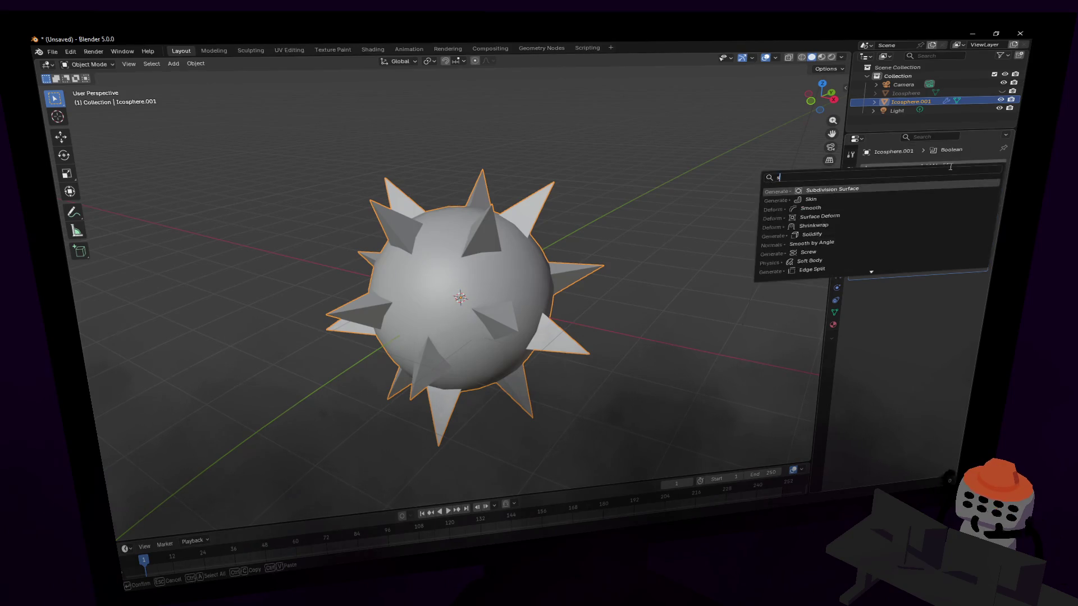
key("Return")
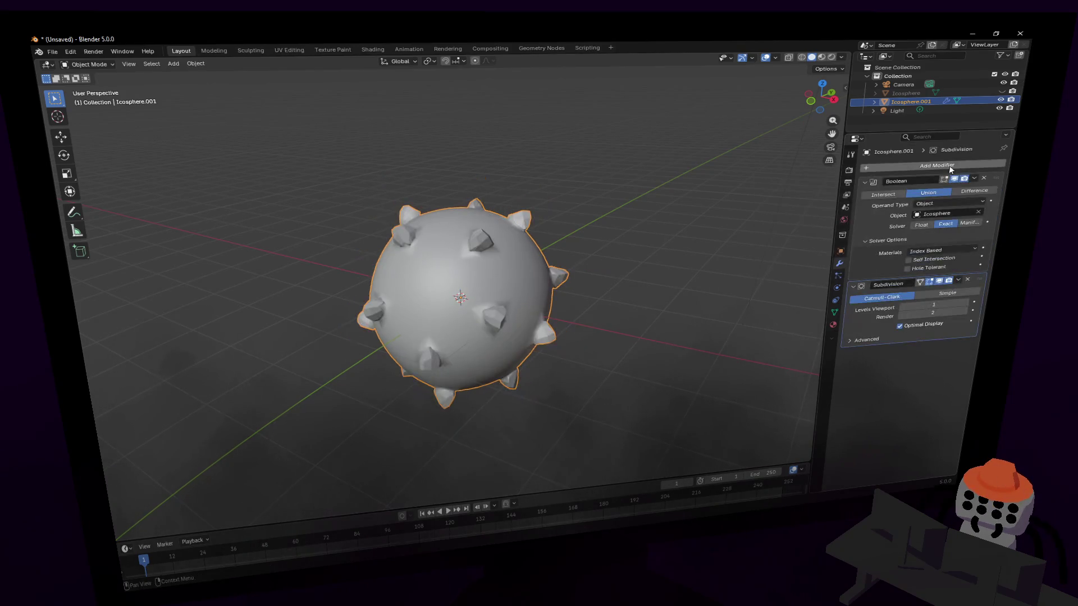
left_click_drag(981, 279, 1000, 183)
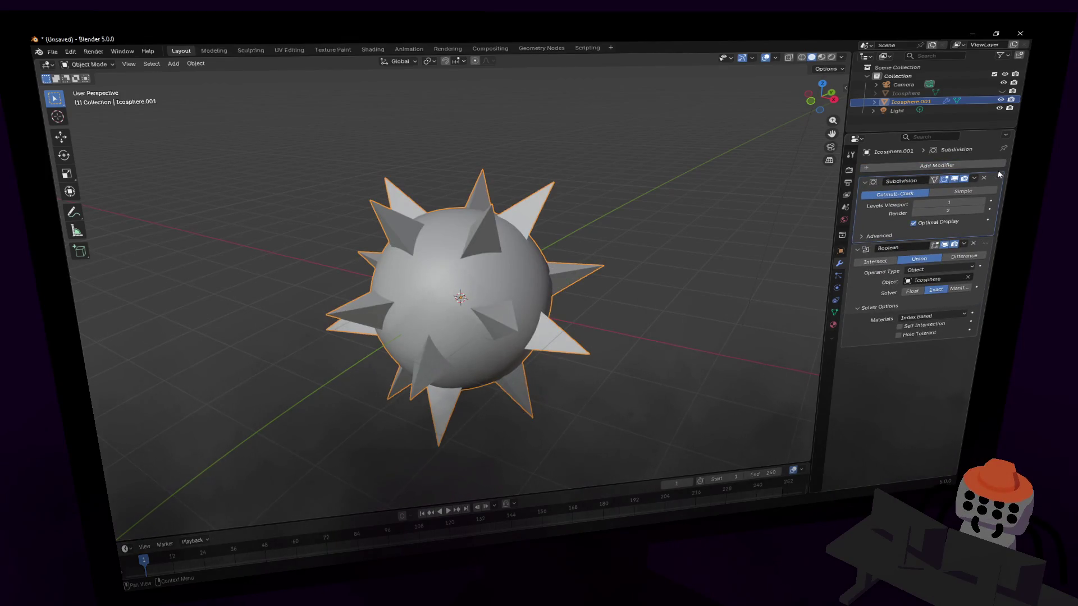
left_click(985, 178)
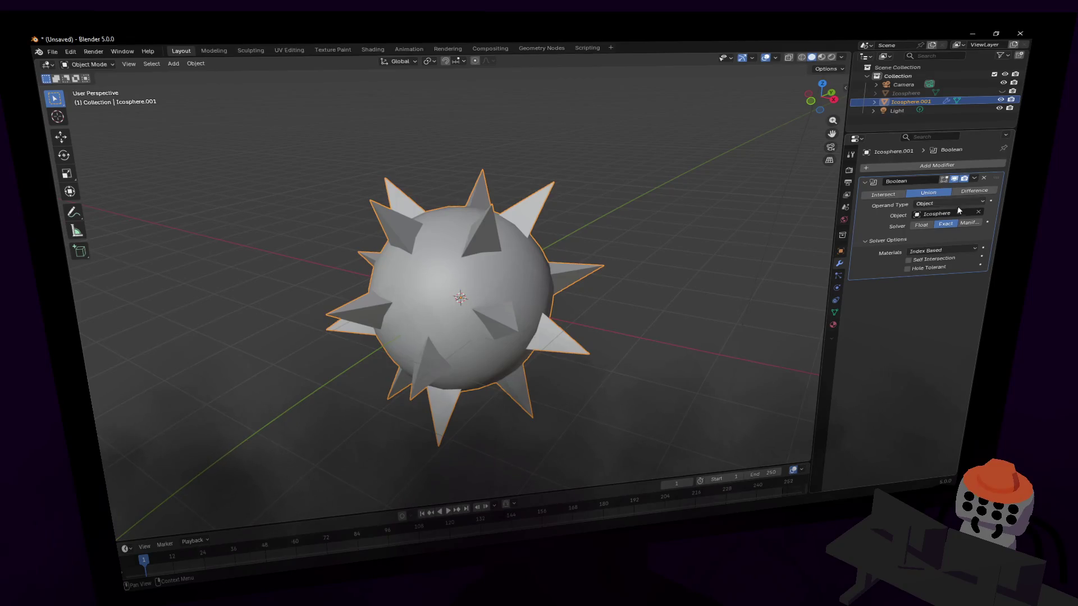
- Try the Manifold solver, return the Boolean to Exact, and turn off Hole Tolerant
left_click(924, 227)
left_click(945, 224)
left_click(968, 223)
left_click(947, 224)
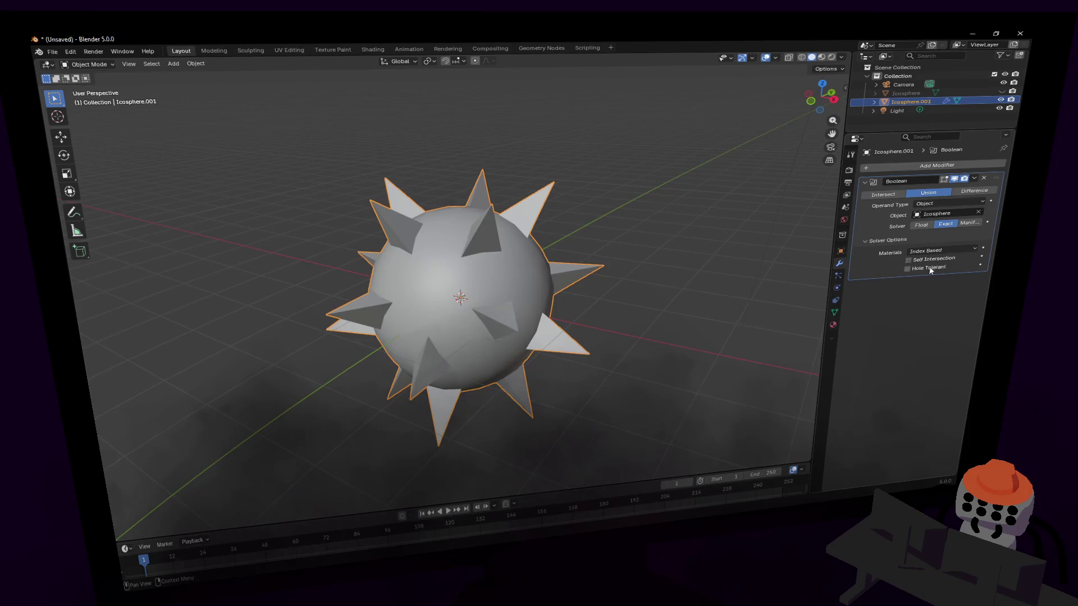
left_click(929, 269)
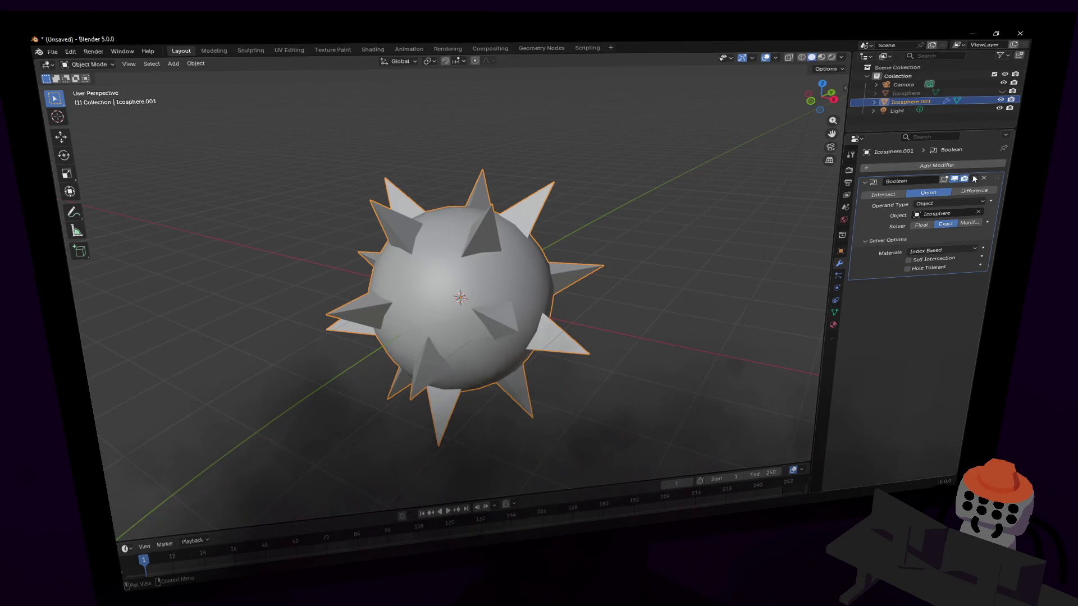
- Apply the Boolean modifier and inspect the joined mesh in Edit Mode
mouse_move(659, 289)
middle_mouse_down()
mouse_move(617, 289)
mouse_move(697, 280)
middle_mouse_up()
left_click(974, 178)
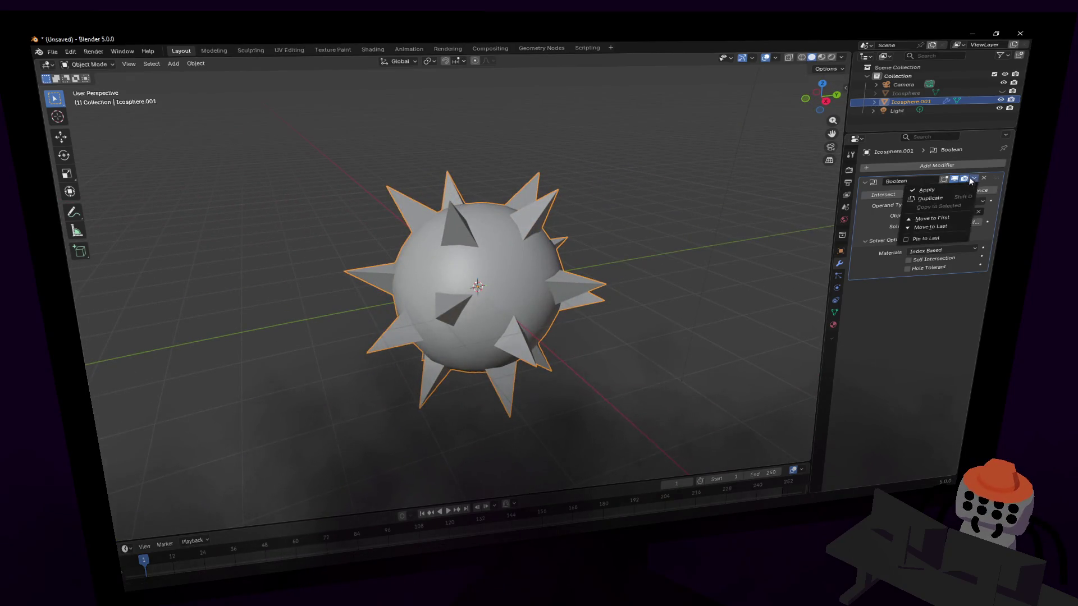
left_click(898, 187)
key("Tab")
key("shift+grave")
key("w")
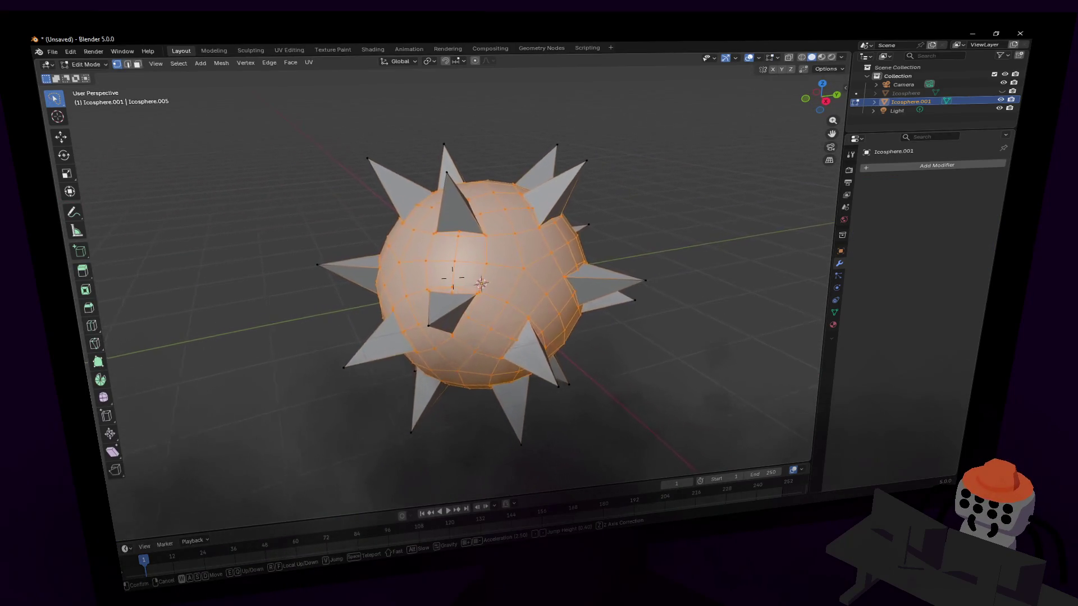
left_click(496, 246)
key("Tab")
key("Tab")
key("alt+a")
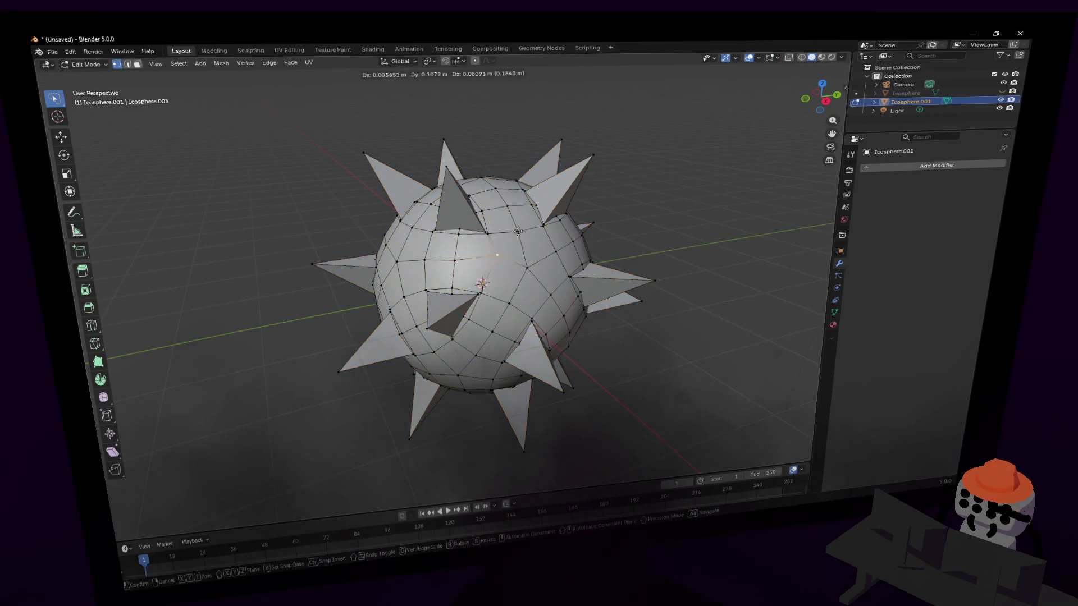
key("Tab")
- Give the merged ball Shade Auto Smooth and rotate it slightly
right_click(653, 190)
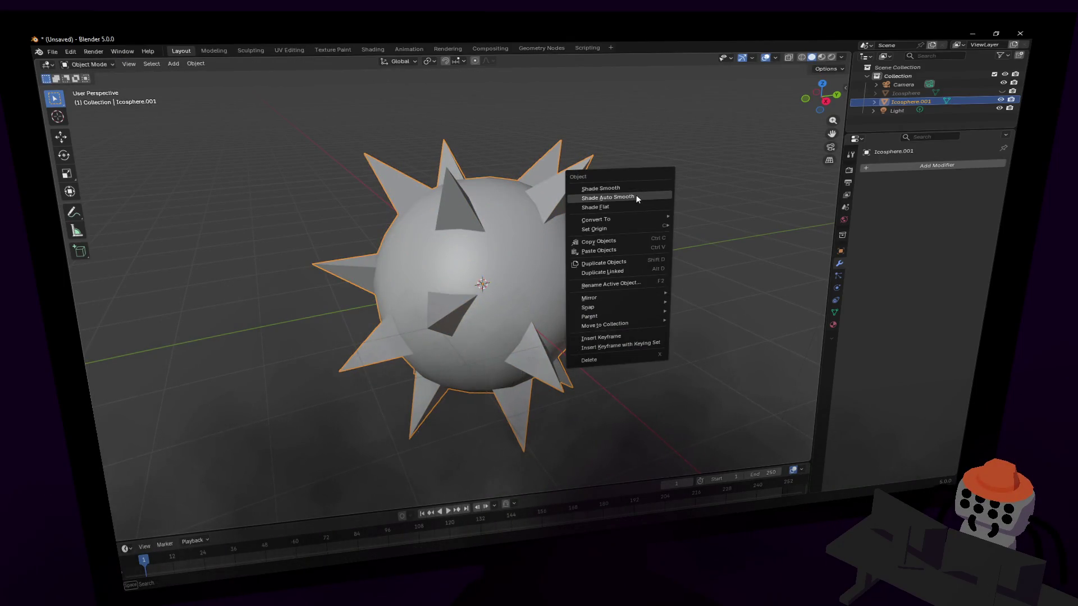
left_click(637, 198)
key("Tab")
key("Tab")
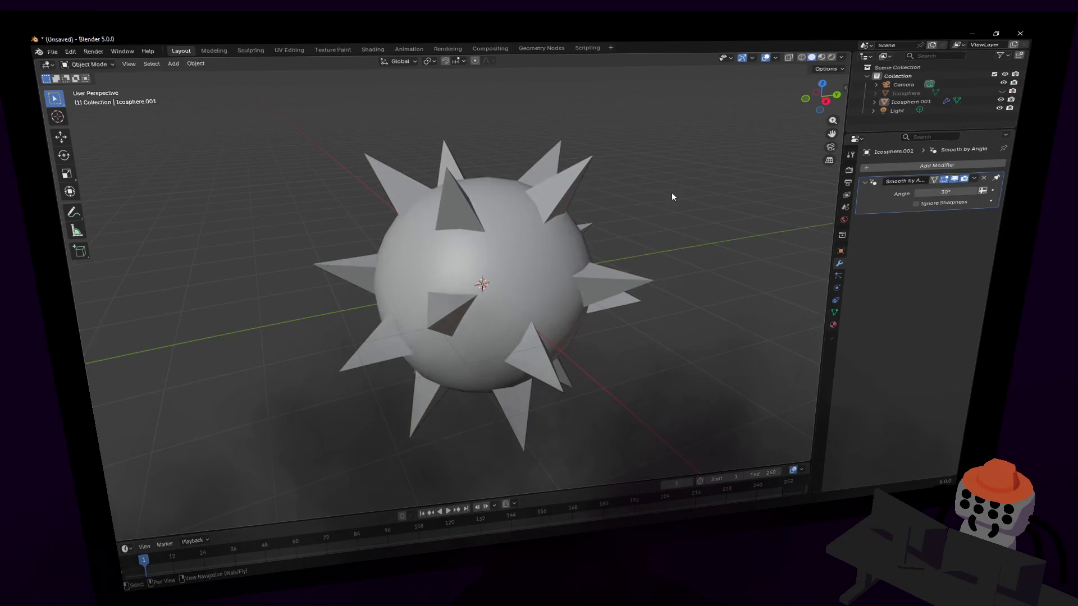
key("r")
left_click(421, 414)
key("shift+grave")
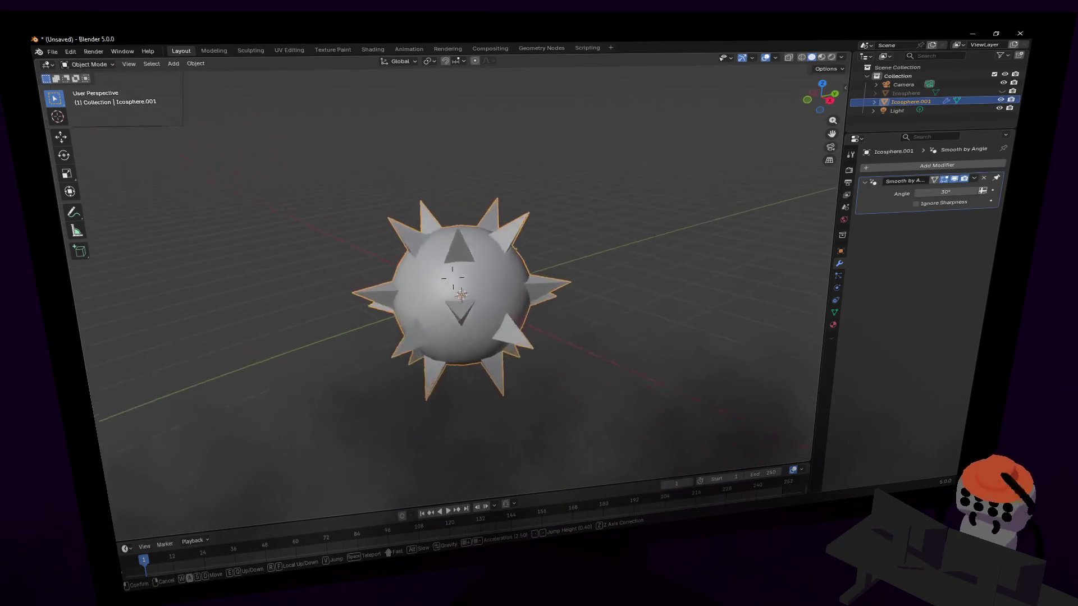
left_click(573, 328)
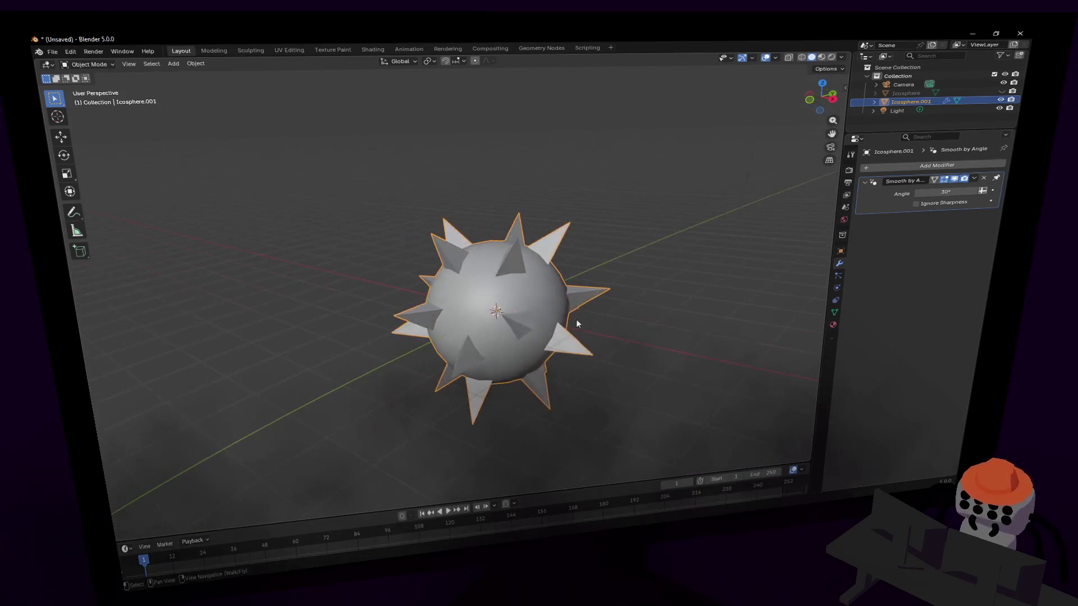
- Test scaling the ball along Z and Y, then switch to the front orthographic view
key("s")
key("z")
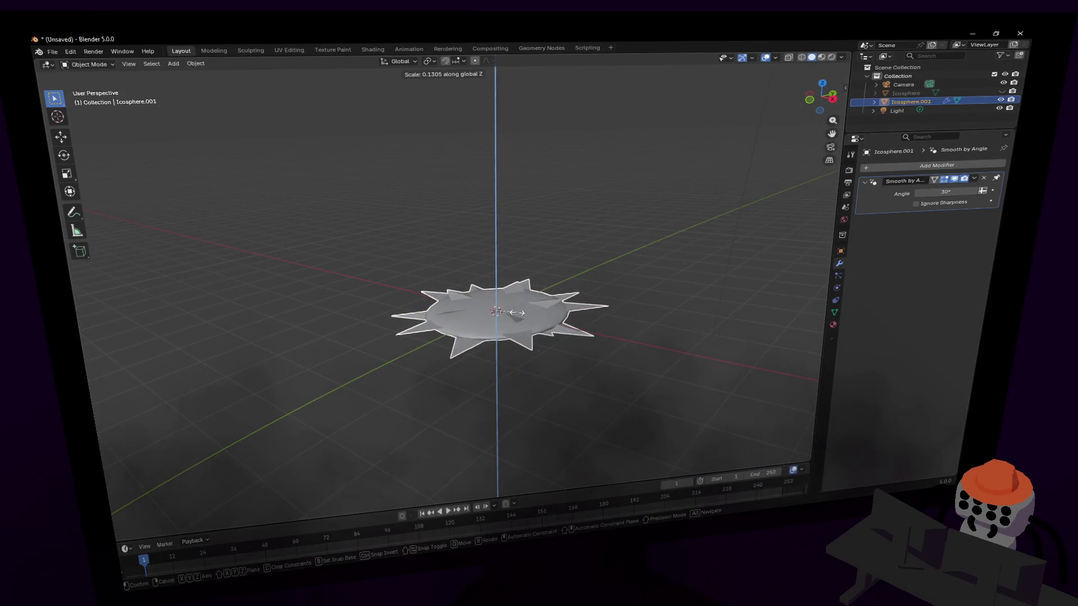
key("z")
key("y")
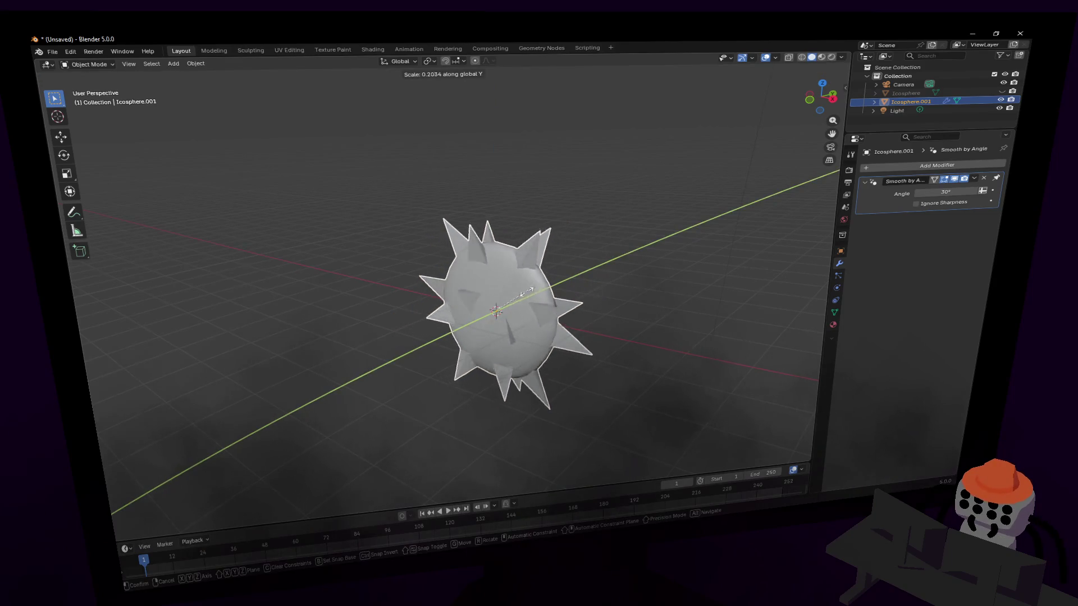
left_click(505, 314)
left_click(821, 100)
scroll(774, 131, "up", 4)
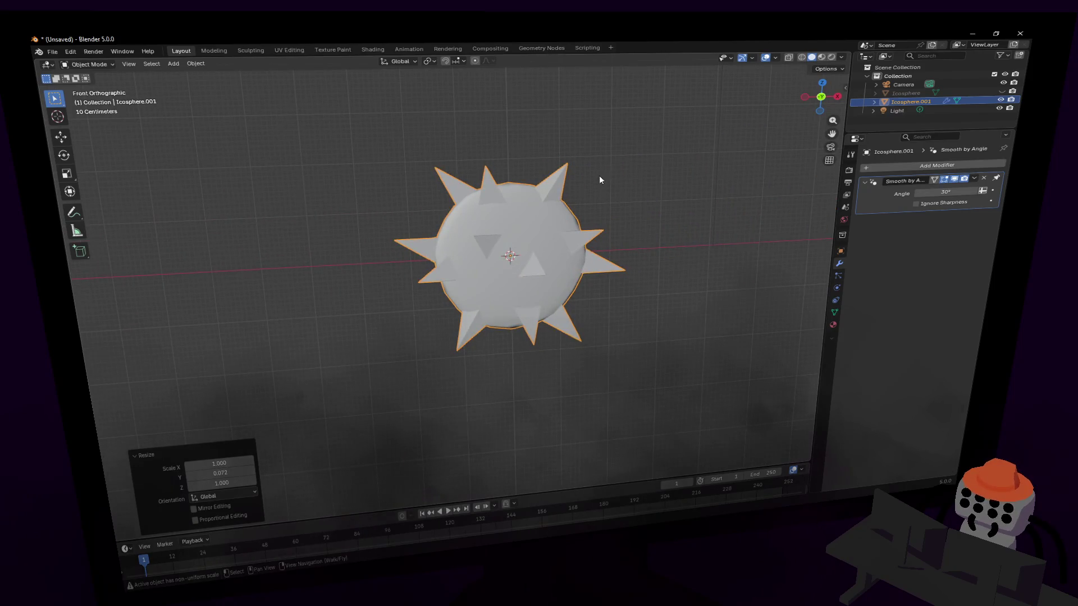
- Rotate the ball to a new angle, try an X-axis rotation, then deselect and back the view away
key("r")
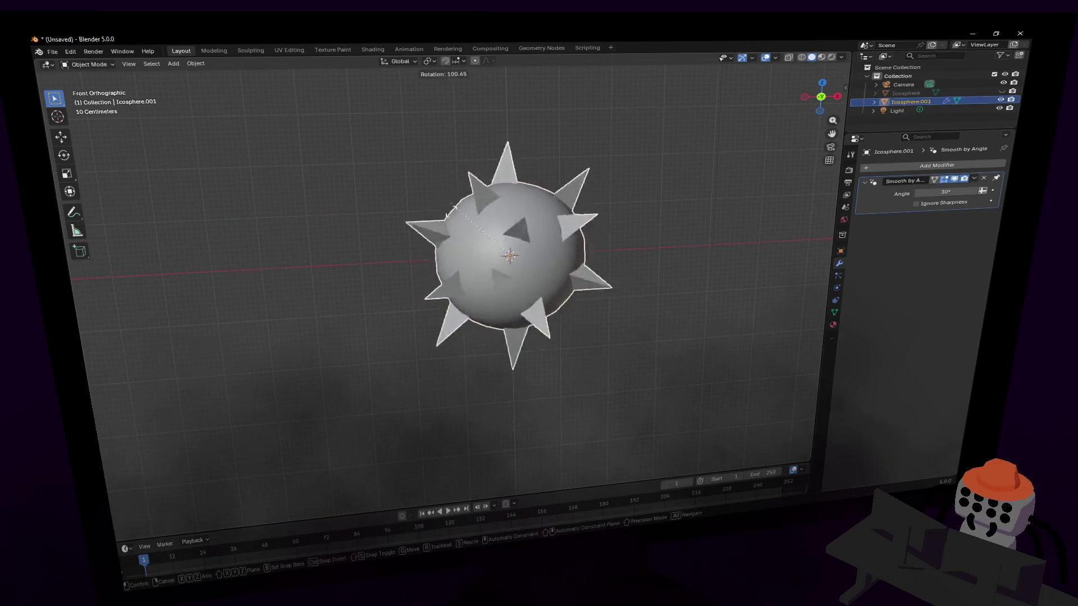
left_click(557, 333)
key("r")
key("x")
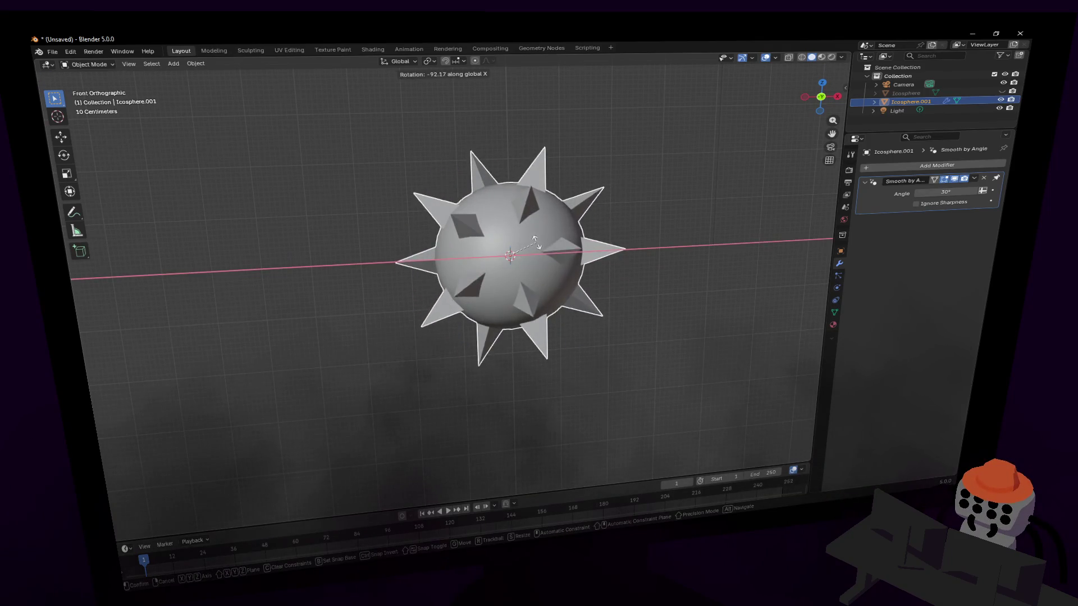
right_click(544, 223)
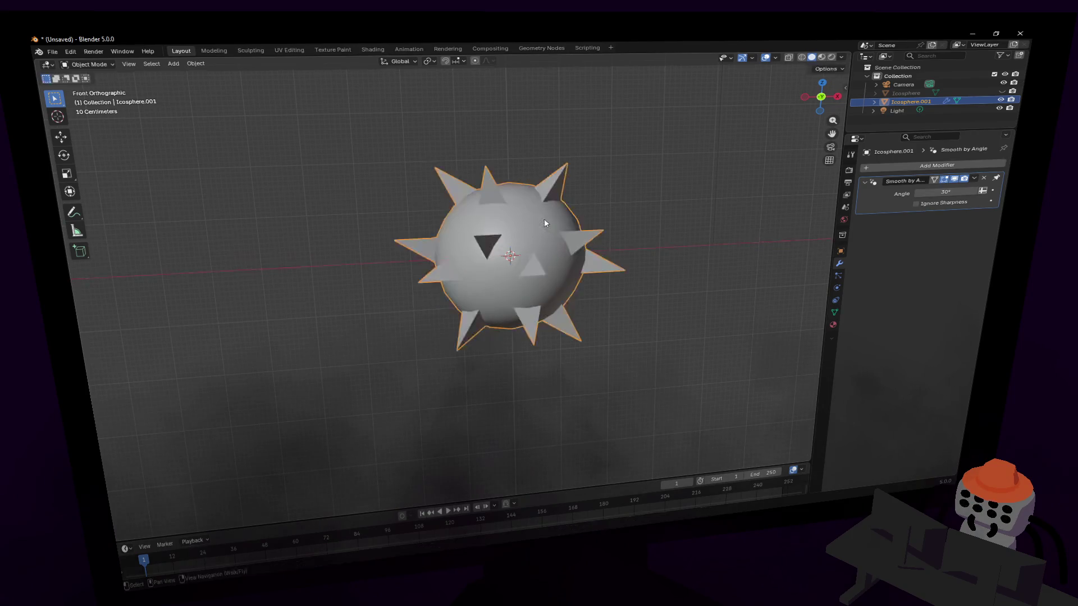
left_click(637, 224)
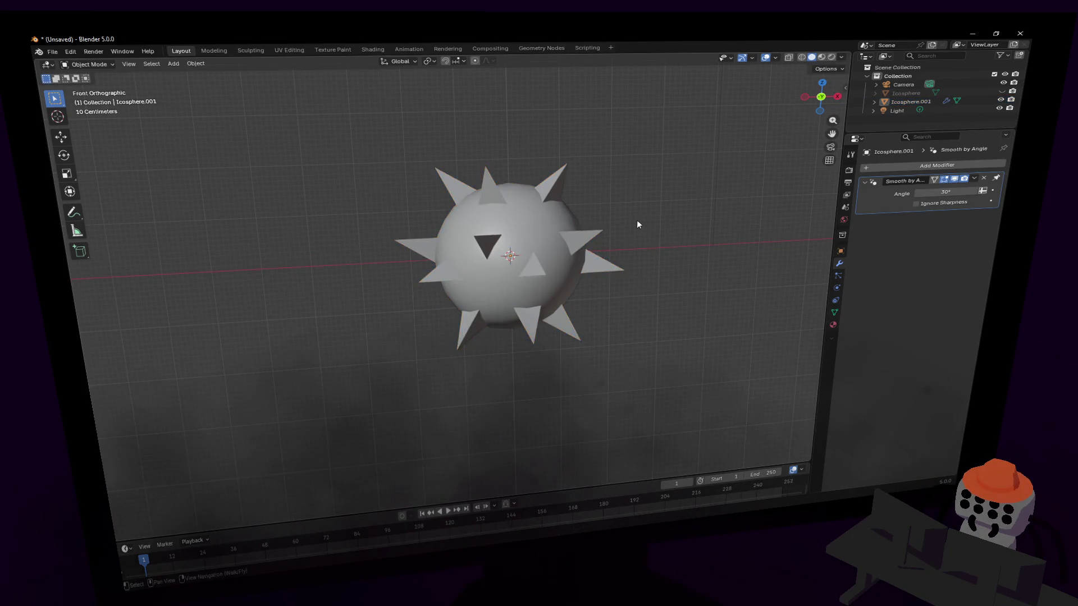
key("shift+grave")
key("s")
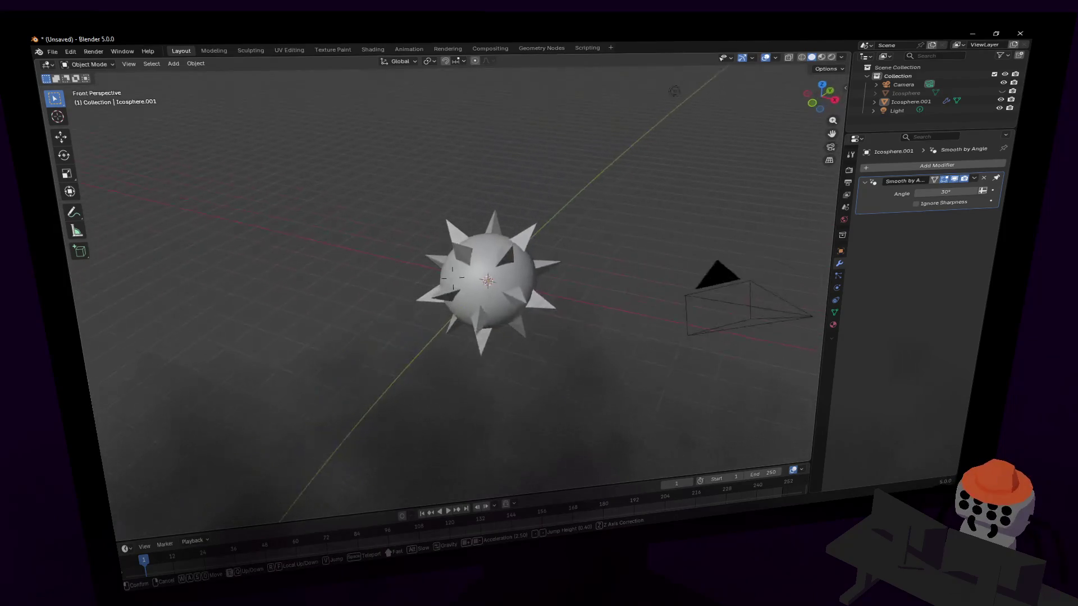
left_click(655, 200)
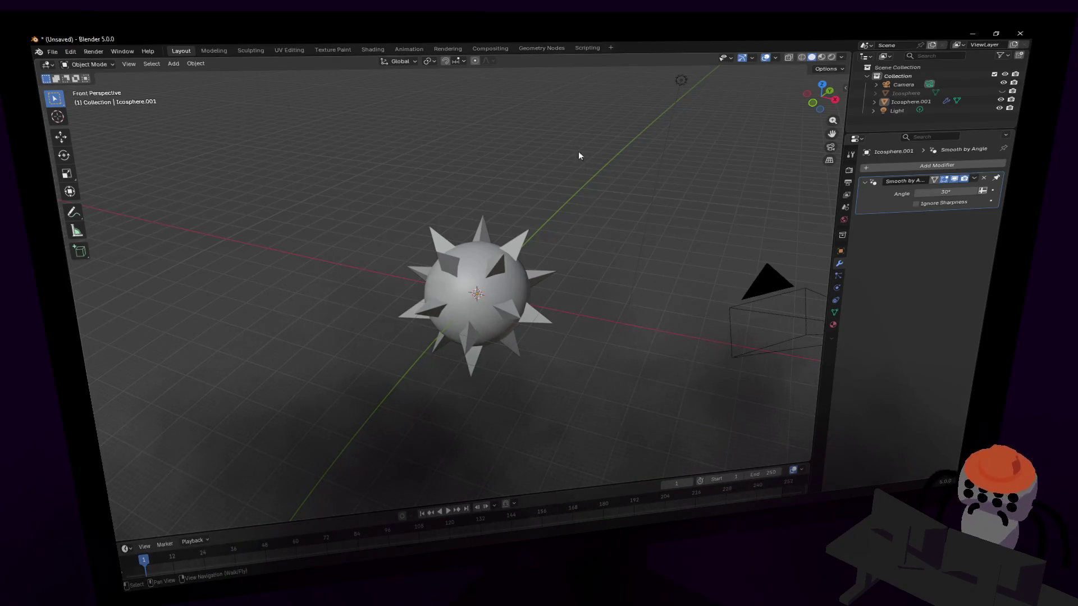
left_click(53, 51)
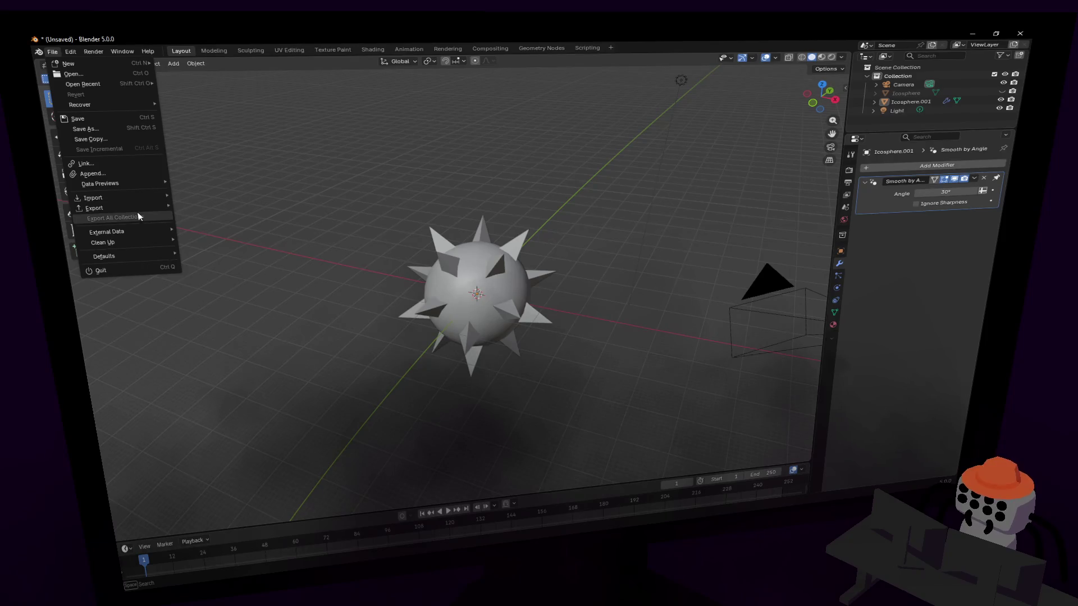
mouse_move(142, 207)
left_click(229, 292)
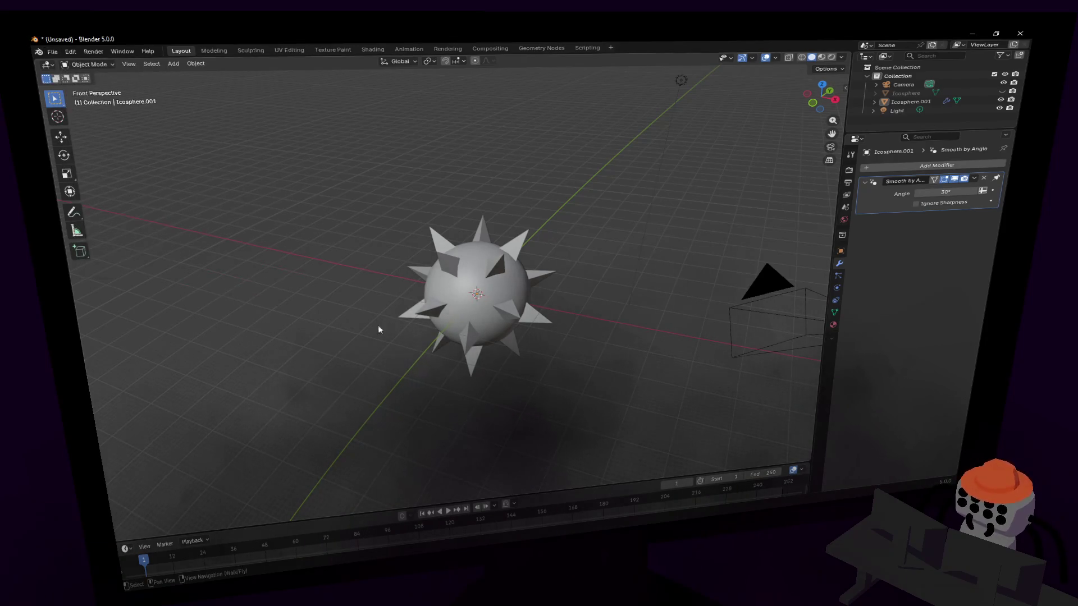